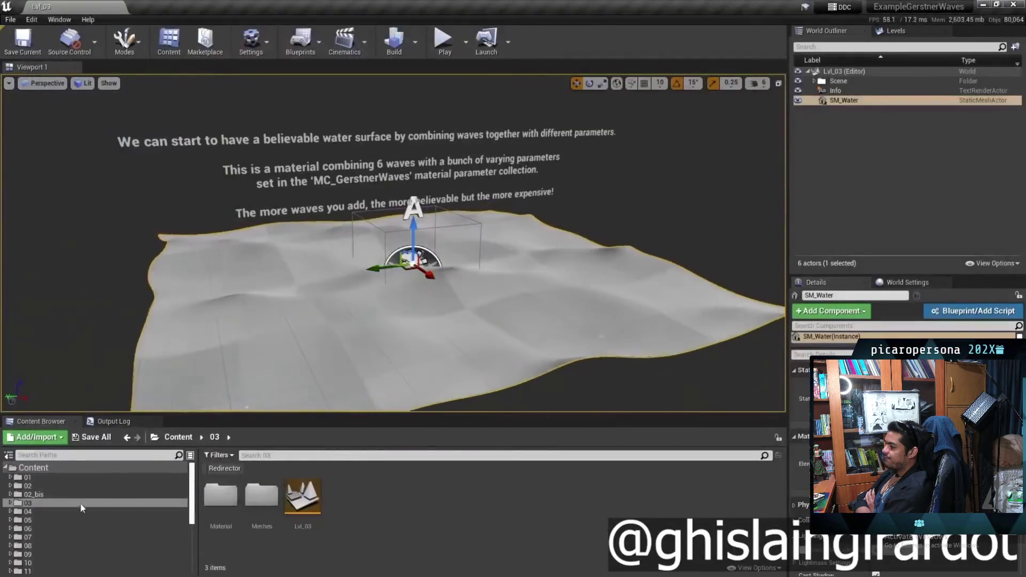
- Open the Lvl_04 level from example folder 04 and scroll the viewport forward
left_click(81, 511)
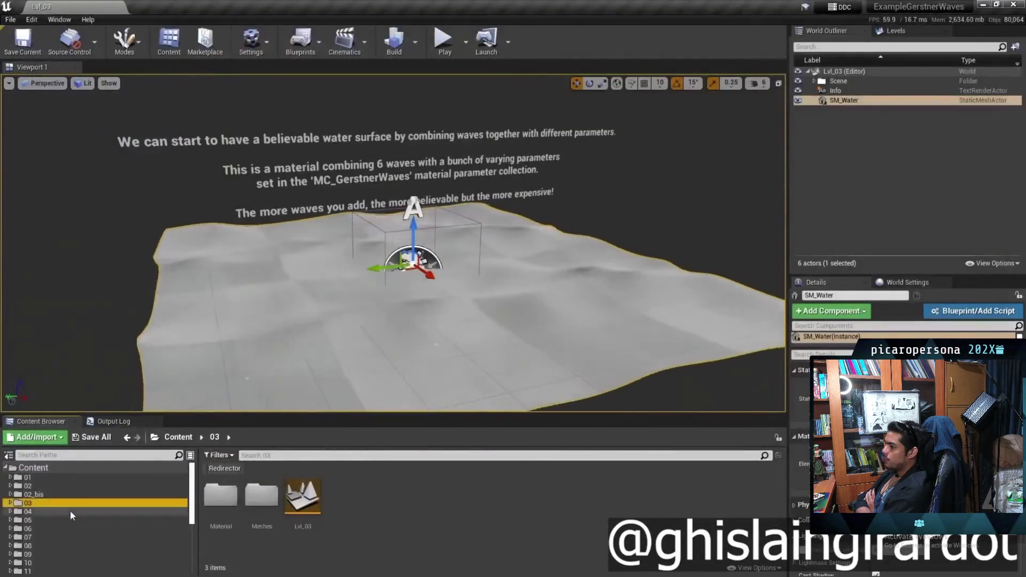
double_click(302, 496)
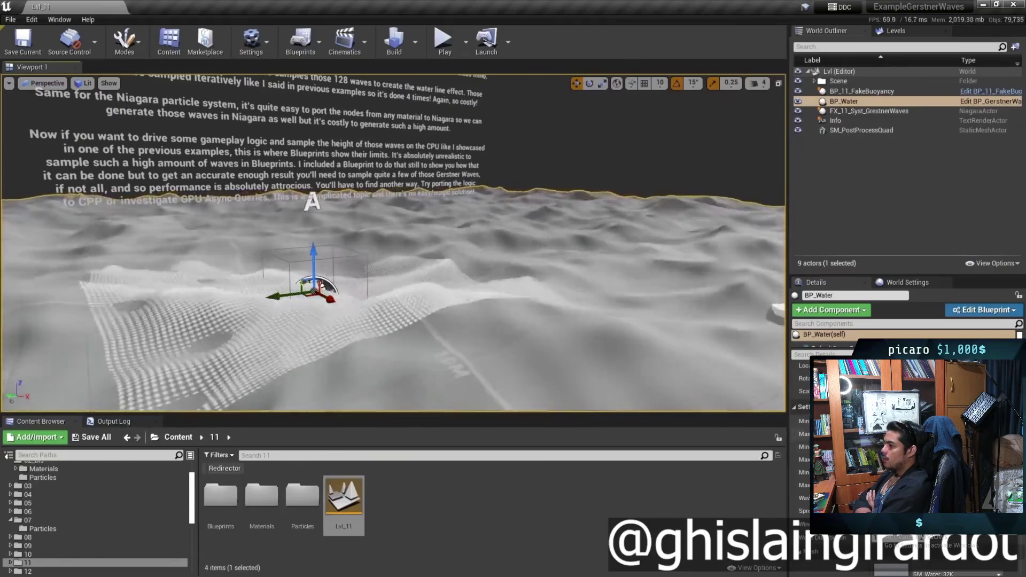
scroll(641, 309, "up", 3)
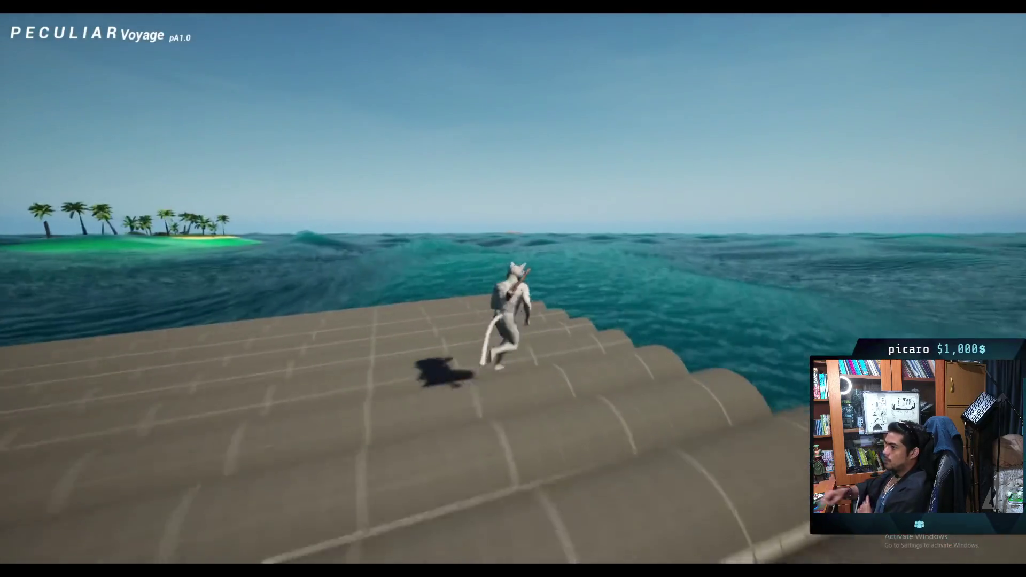
- Pause the UE5 Custom Water System tutorial at 3:46, exit fullscreen, and return to Unreal
mouse_move(682, 362)
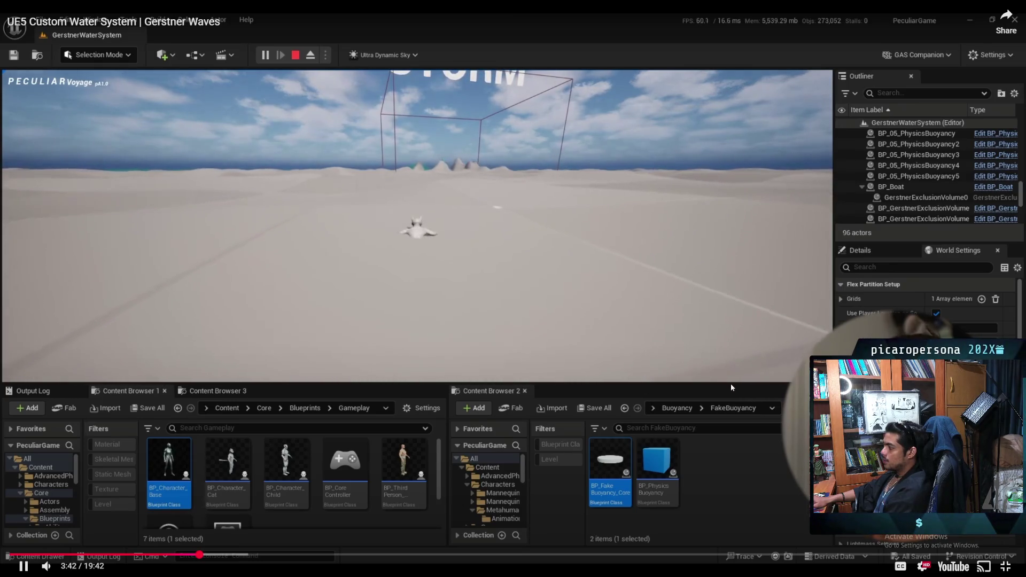
left_click(685, 367)
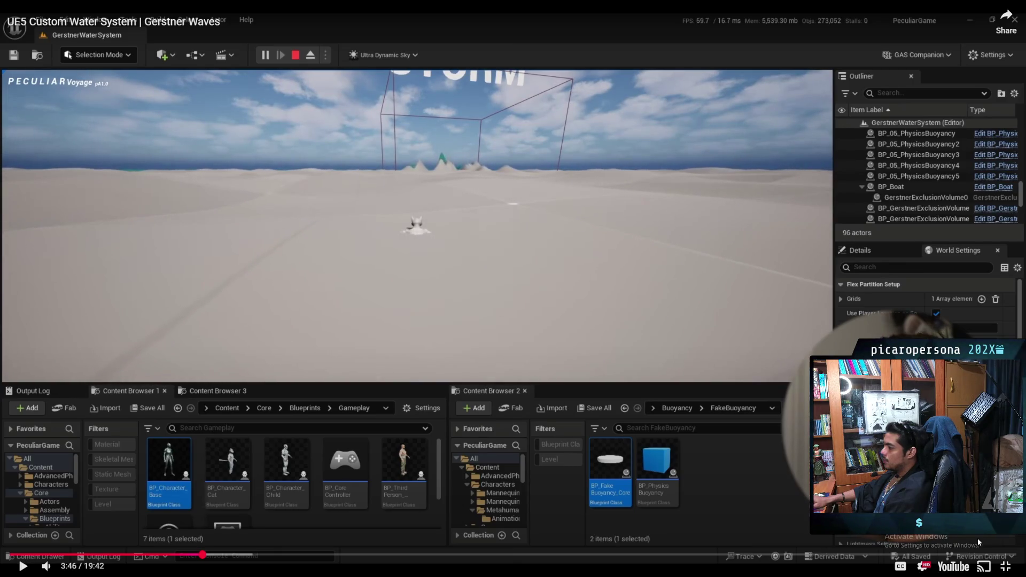
left_click(1005, 566)
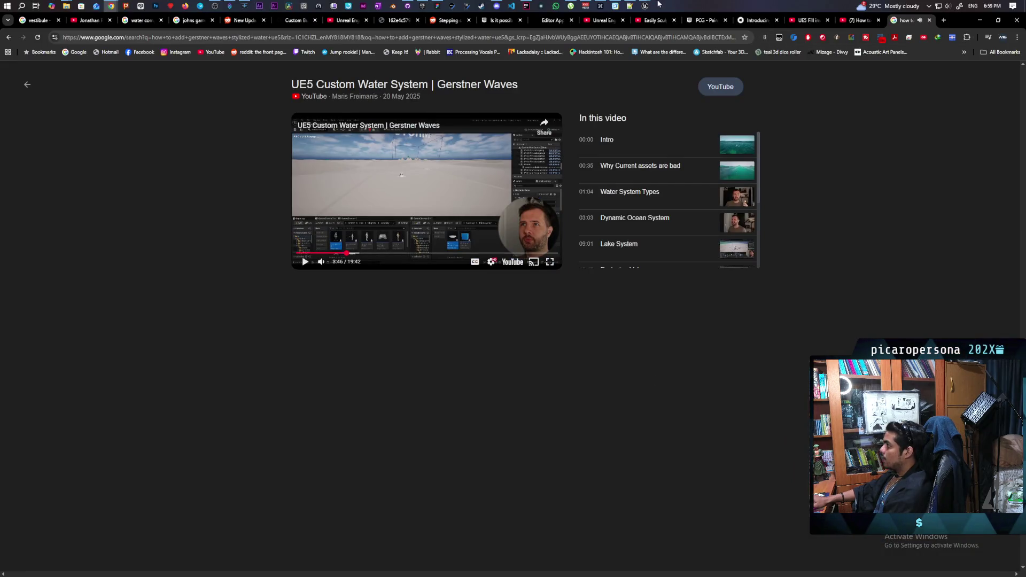
mouse_move(648, 4)
left_click(690, 37)
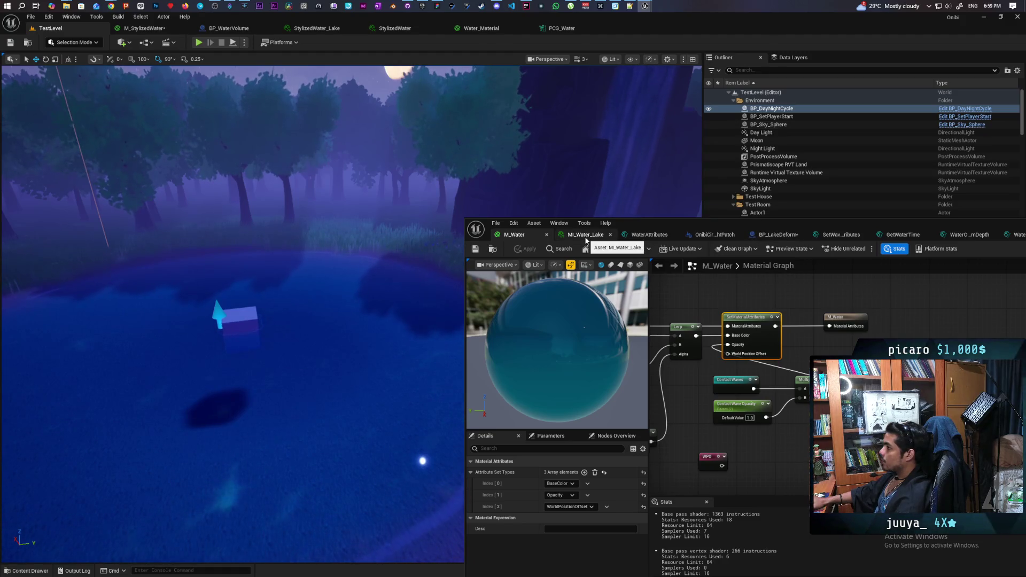
- In M_StylizedWater, locate where the Normal reroute is declared
left_click(149, 30)
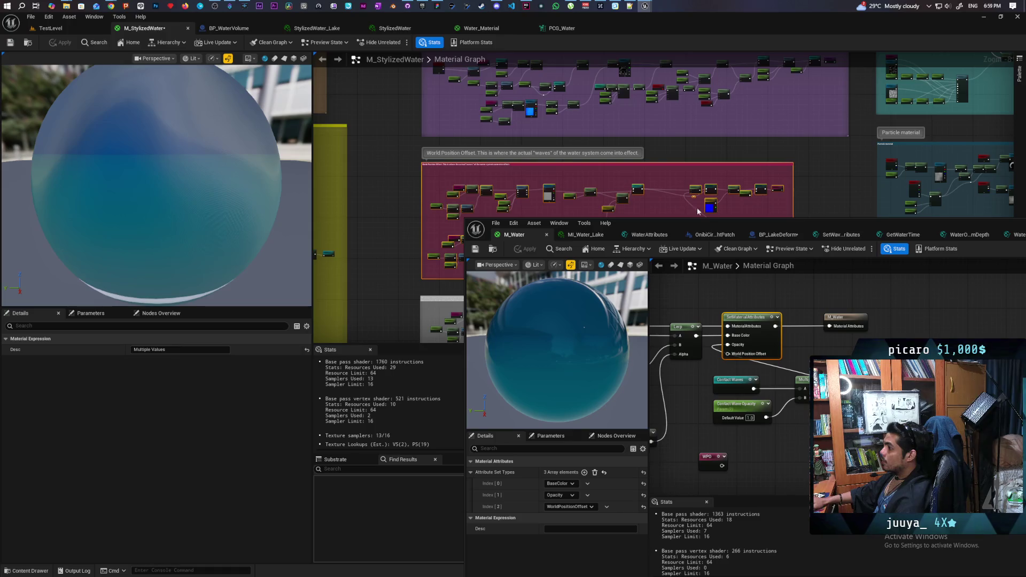
mouse_move(697, 223)
left_mouse_down()
mouse_move(599, 373)
mouse_move(592, 404)
left_mouse_up()
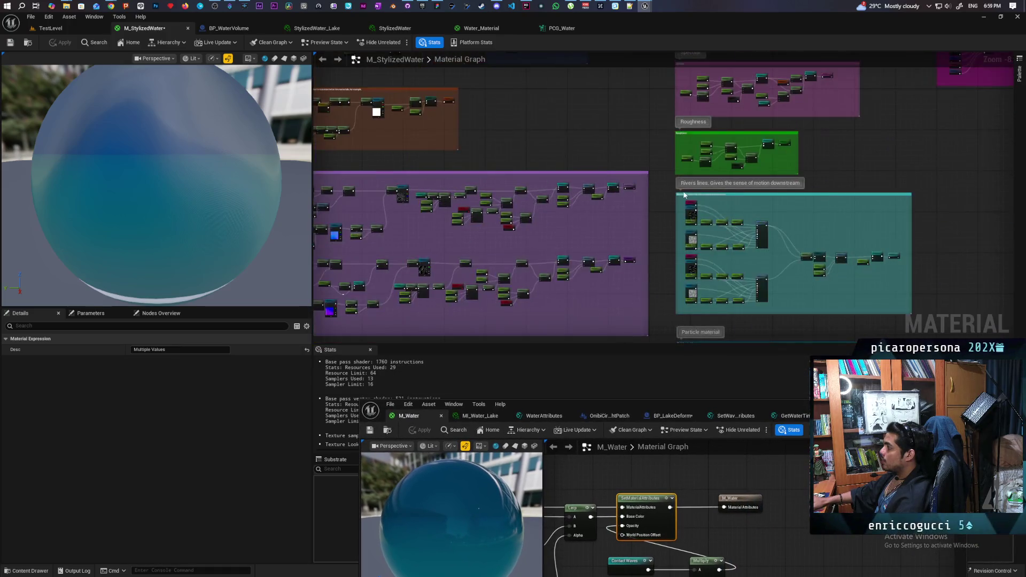
scroll(684, 195, "down", 2)
scroll(647, 296, "up", 8)
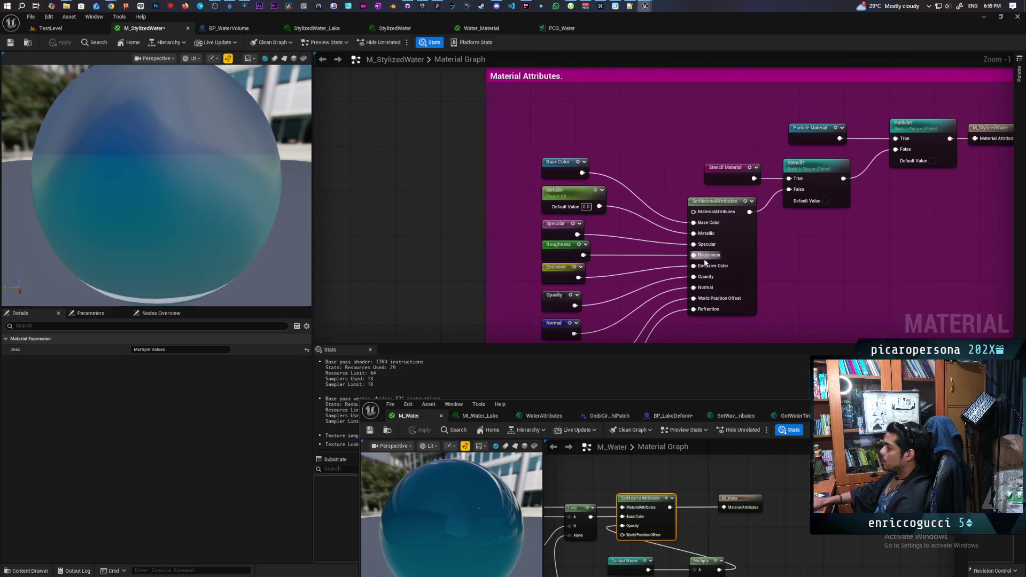
left_click_drag(656, 275, 660, 241)
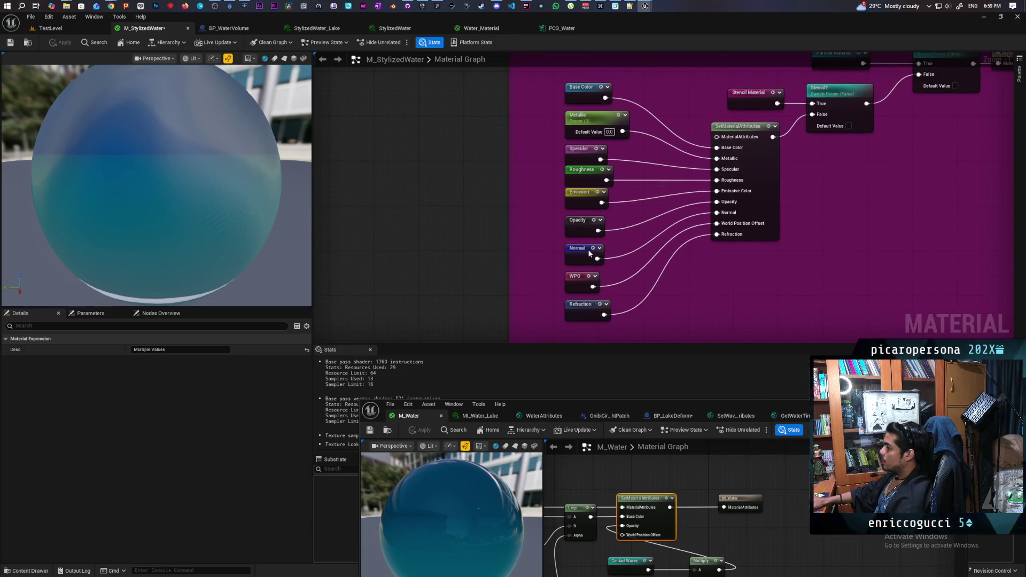
double_click(590, 253)
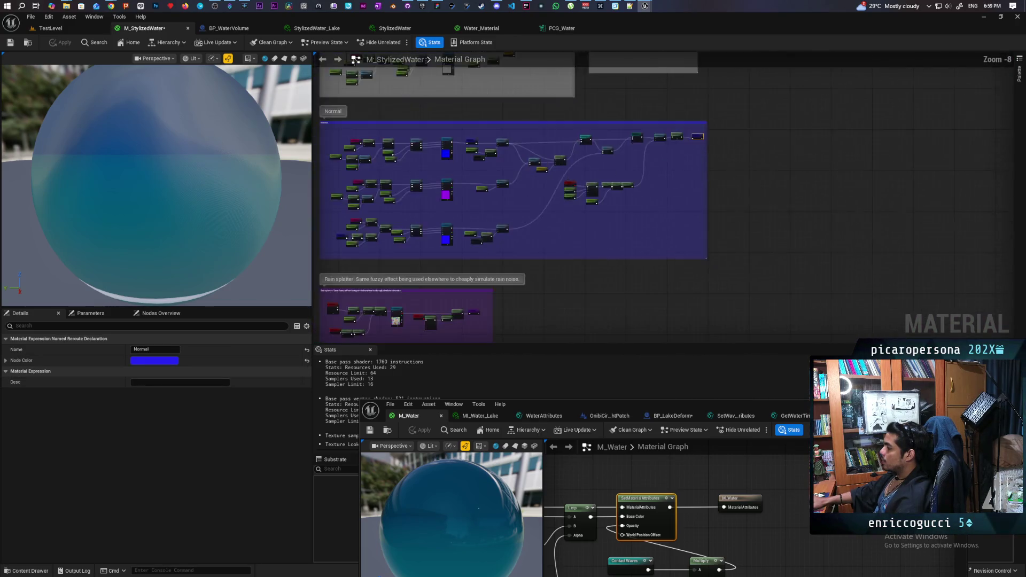
scroll(629, 208, "up", 7)
scroll(590, 201, "down", 2)
scroll(550, 195, "down", 4)
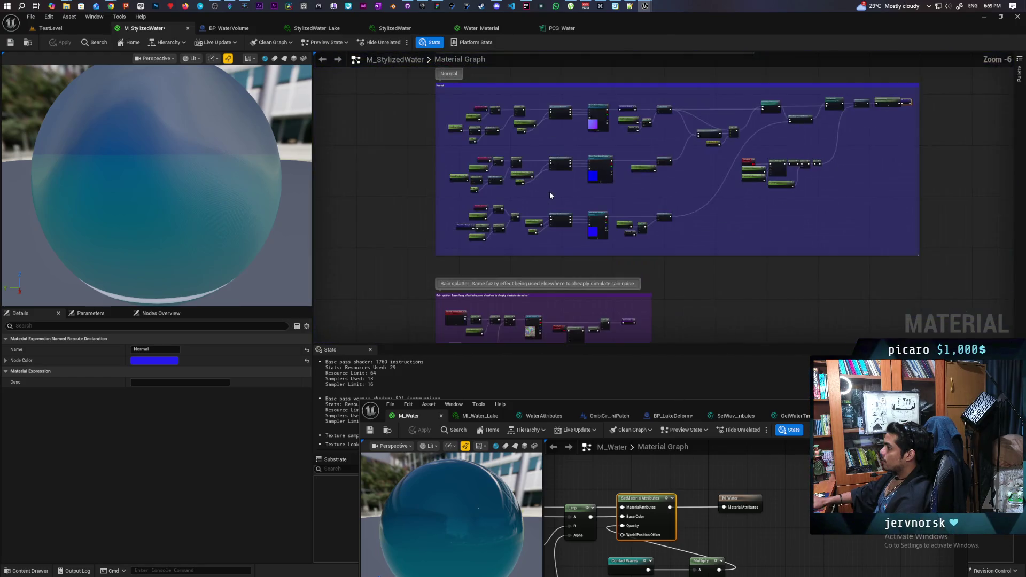
scroll(550, 193, "up", 2)
scroll(401, 262, "up", 4)
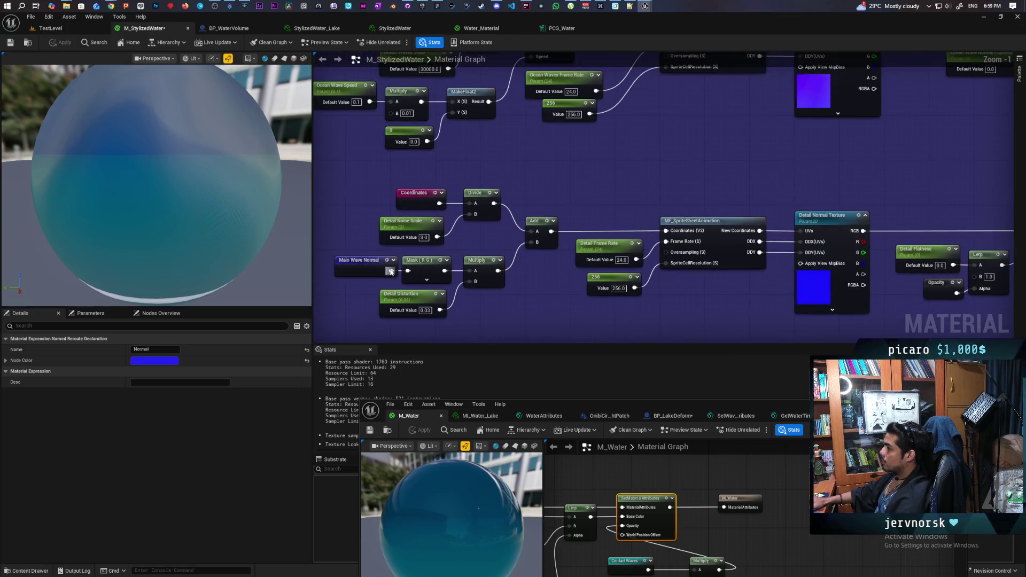
- Find the Main Wave Normal reroute and marquee-select every node in the Normal comment block
double_click(358, 270)
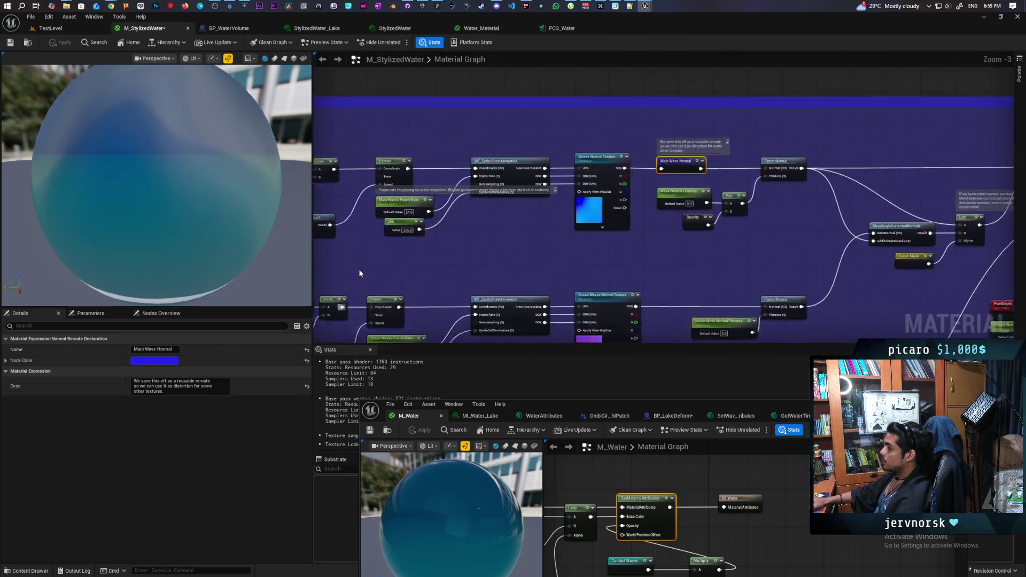
scroll(564, 238, "down", 3)
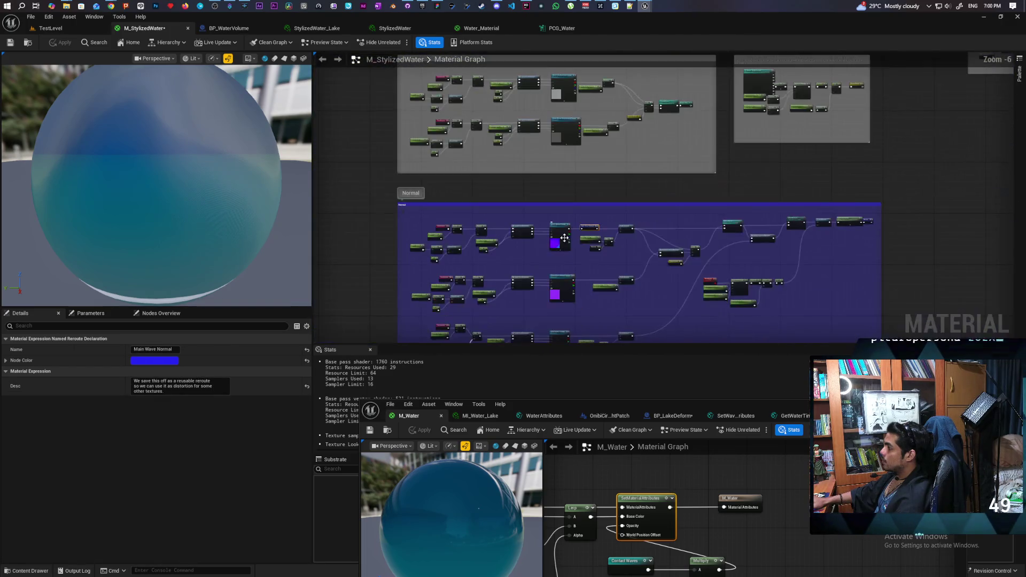
scroll(565, 238, "up", 1)
mouse_move(524, 232)
left_mouse_down()
mouse_move(614, 234)
mouse_move(524, 179)
mouse_move(517, 188)
left_mouse_up()
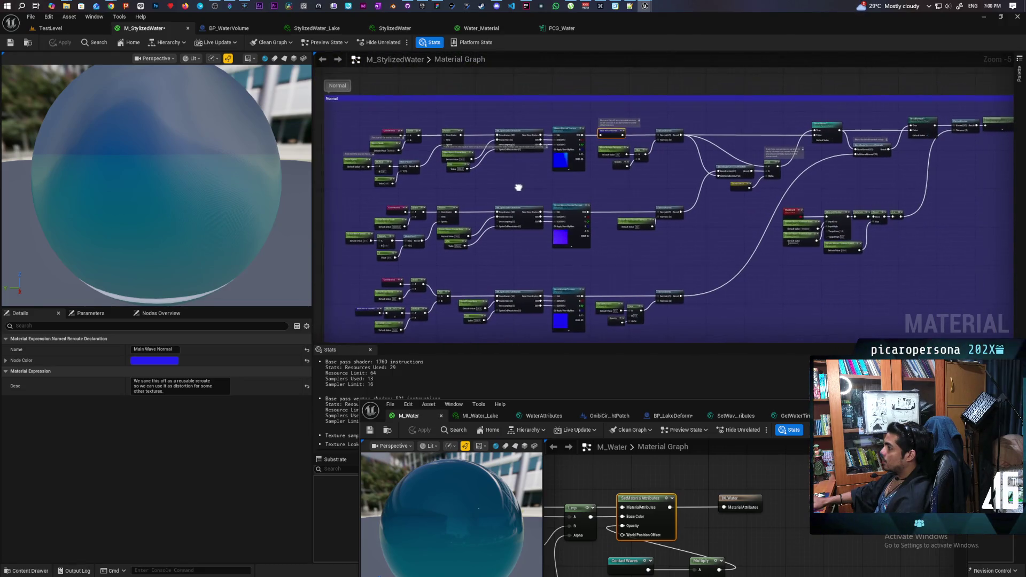
scroll(518, 188, "down", 2)
mouse_move(382, 127)
left_mouse_down()
mouse_move(821, 273)
mouse_move(855, 294)
left_mouse_up()
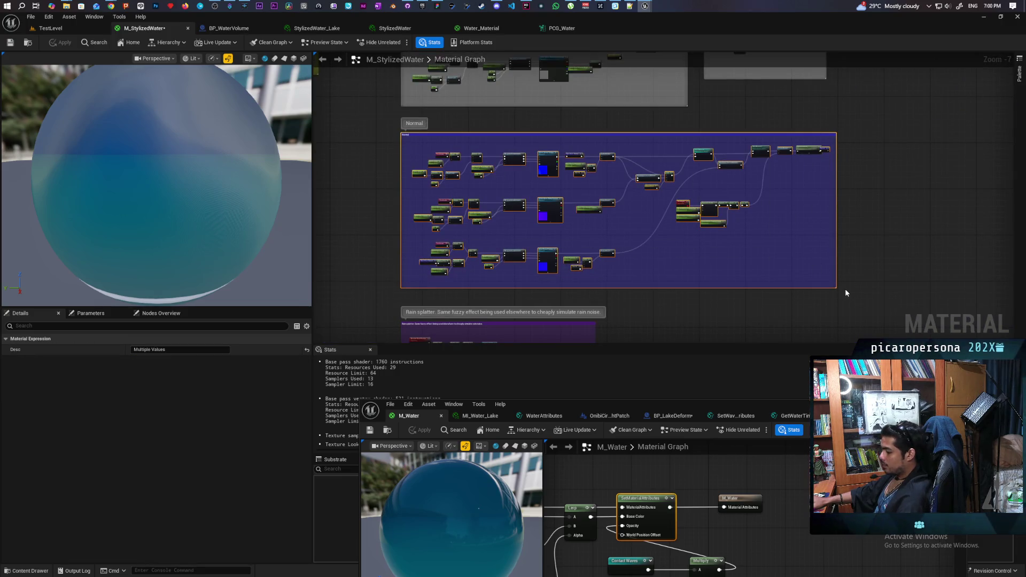
mouse_move(640, 405)
left_mouse_down()
mouse_move(629, 351)
mouse_move(552, 156)
left_mouse_up()
scroll(655, 332, "down", 7)
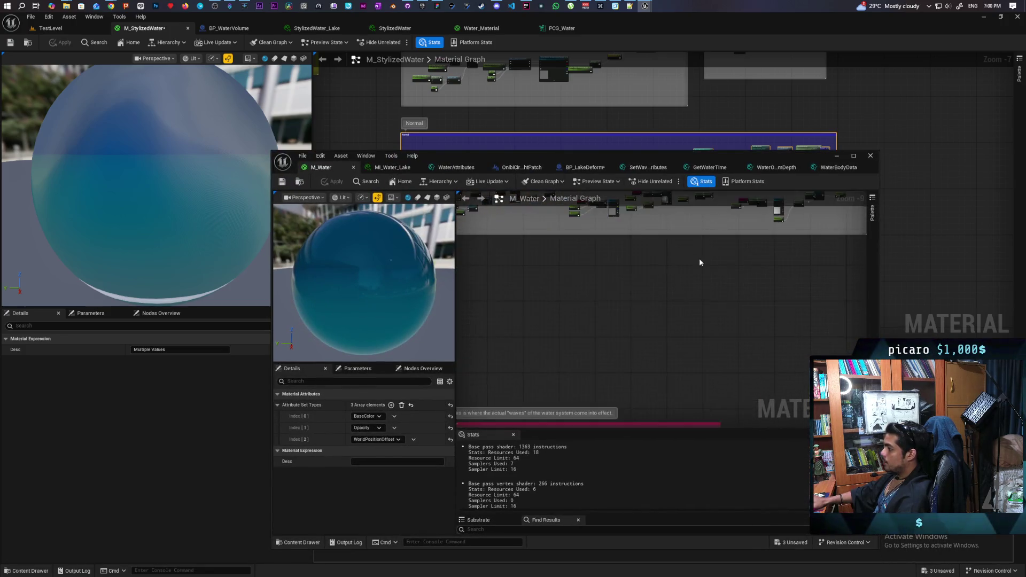
- Paste the copied Normal block into the M_Water graph
scroll(699, 258, "down", 3)
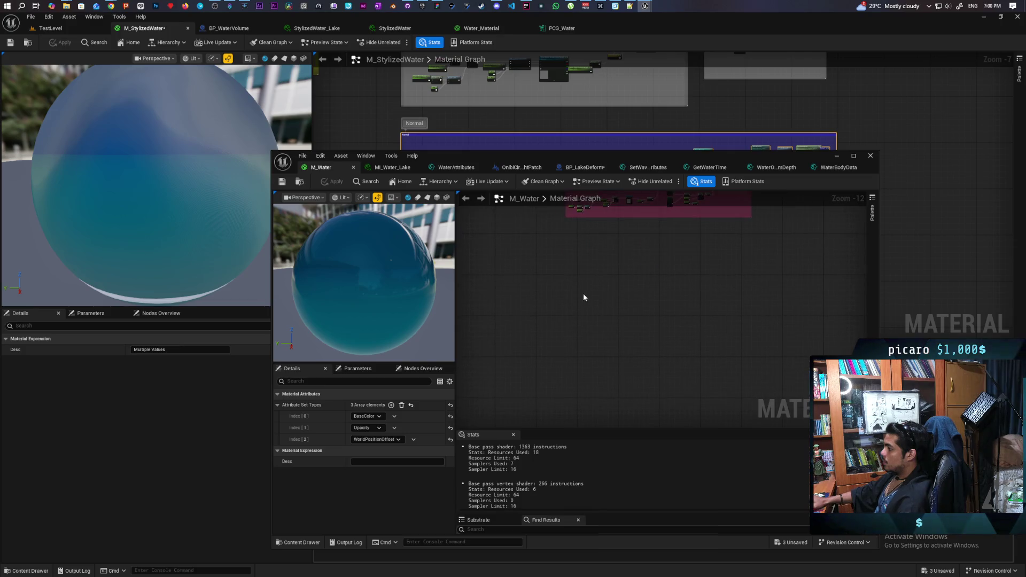
key("ctrl+v")
mouse_move(596, 250)
left_mouse_down()
mouse_move(647, 327)
mouse_move(704, 348)
left_mouse_up()
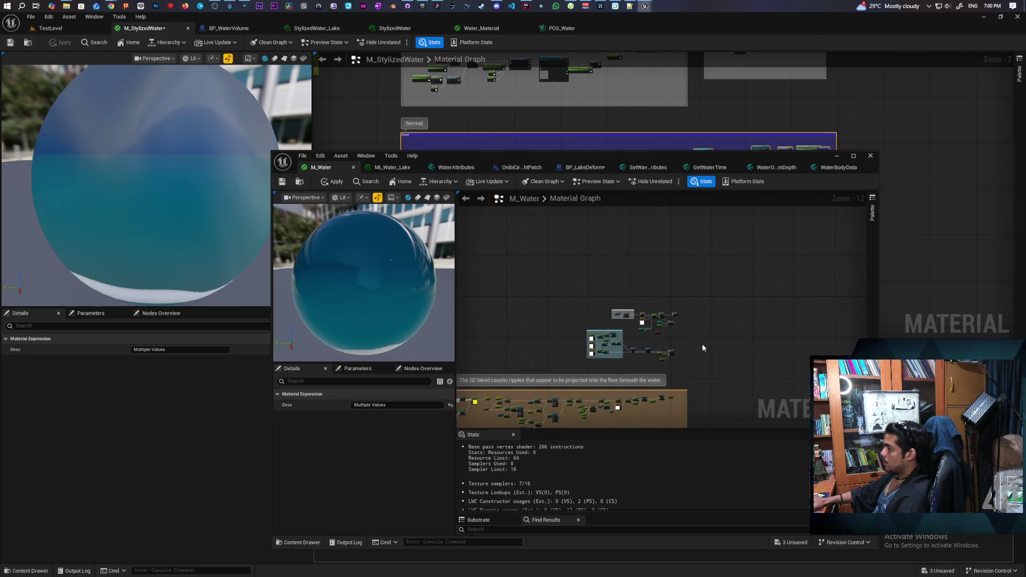
scroll(683, 320, "up", 10)
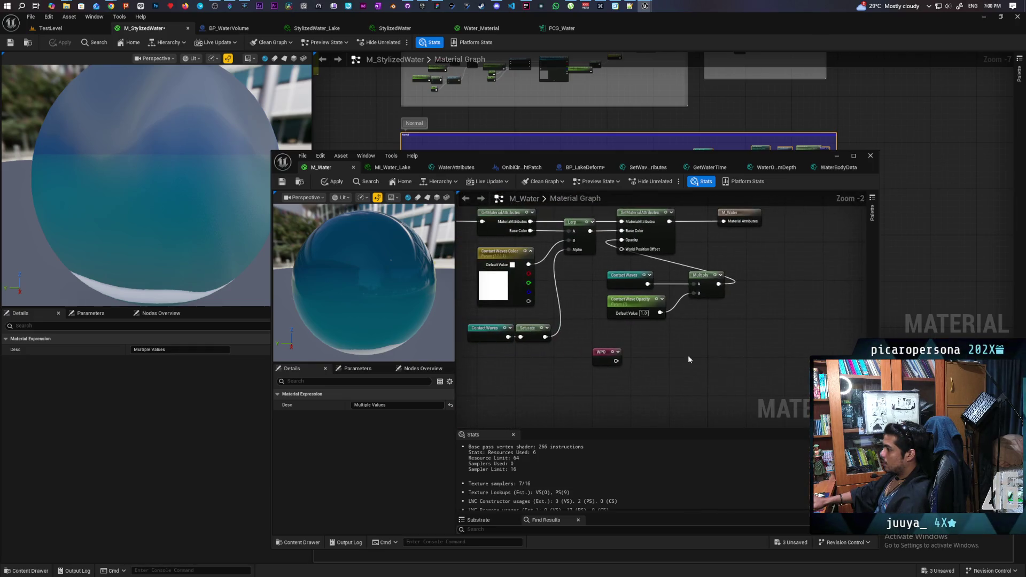
- Set SetMaterialAttributes' third attribute to Normal and feed it a Normal named reroute
left_click(655, 233)
left_click(376, 438)
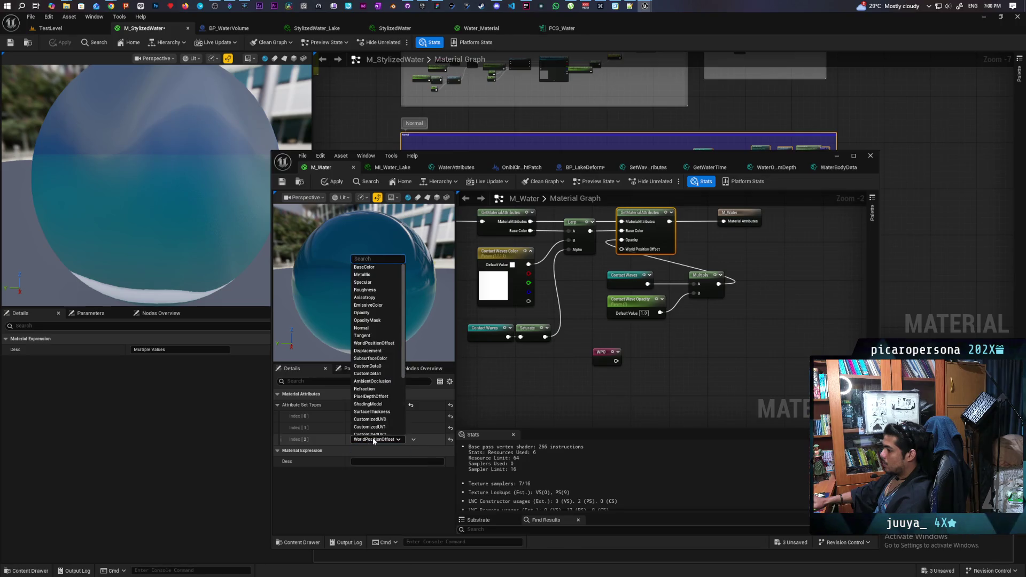
left_click(369, 328)
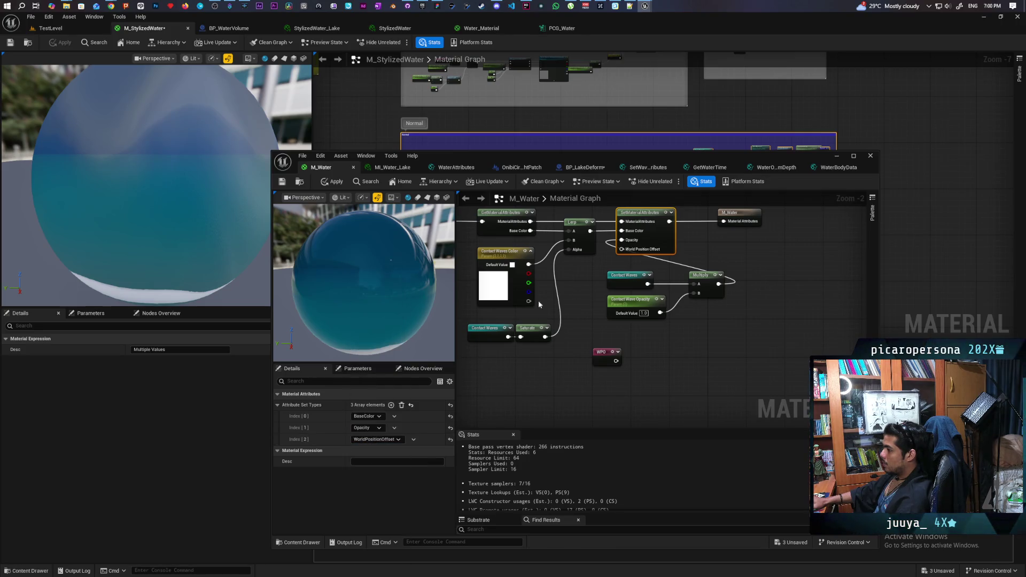
left_click_drag(622, 249, 638, 344)
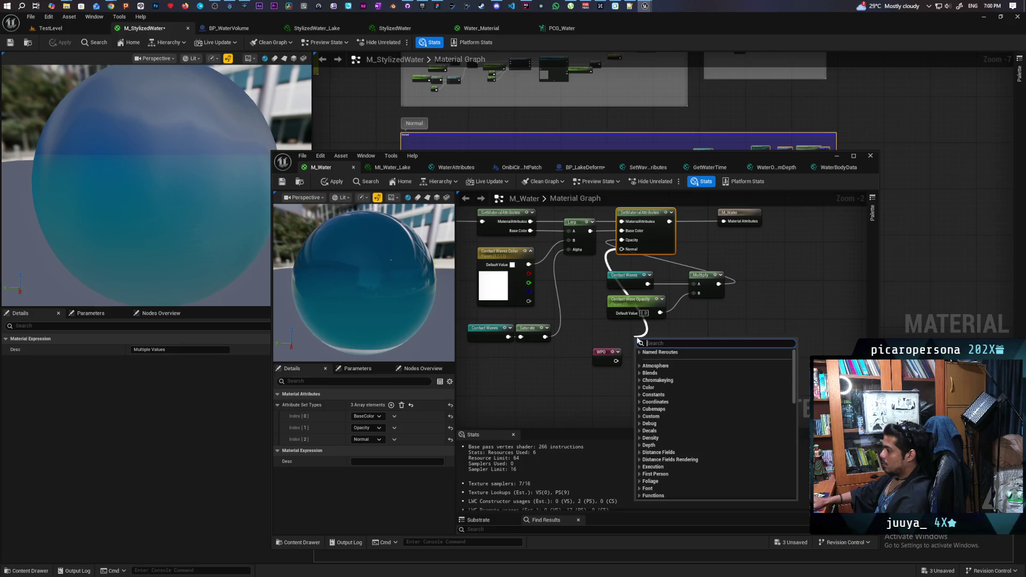
type("normal")
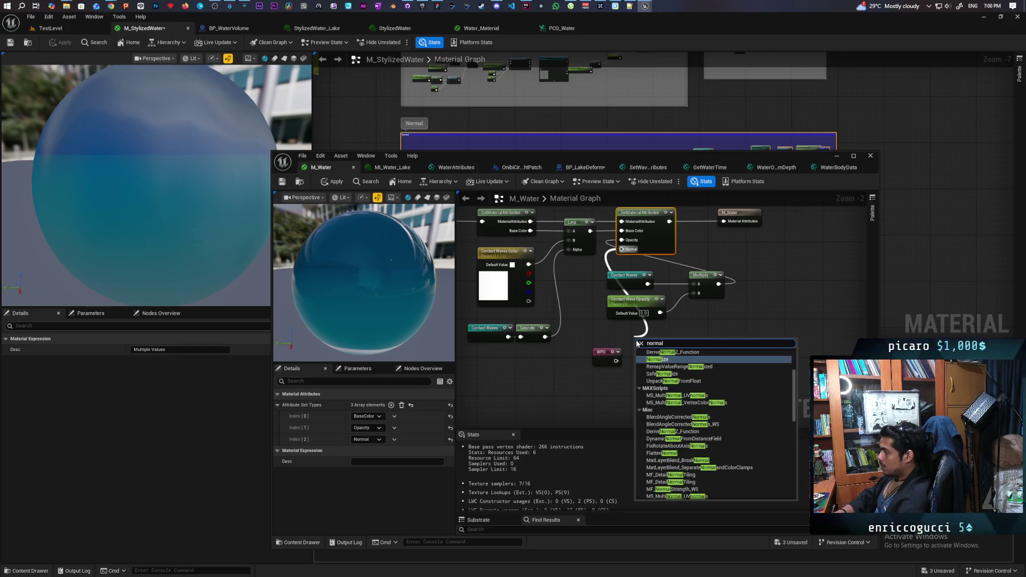
scroll(683, 410, "up", 3)
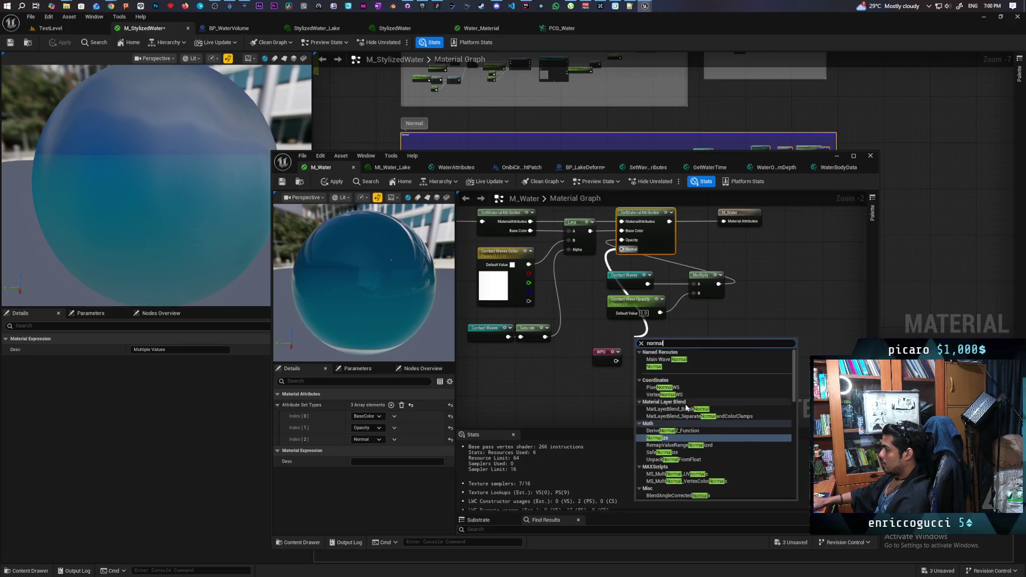
left_click(673, 369)
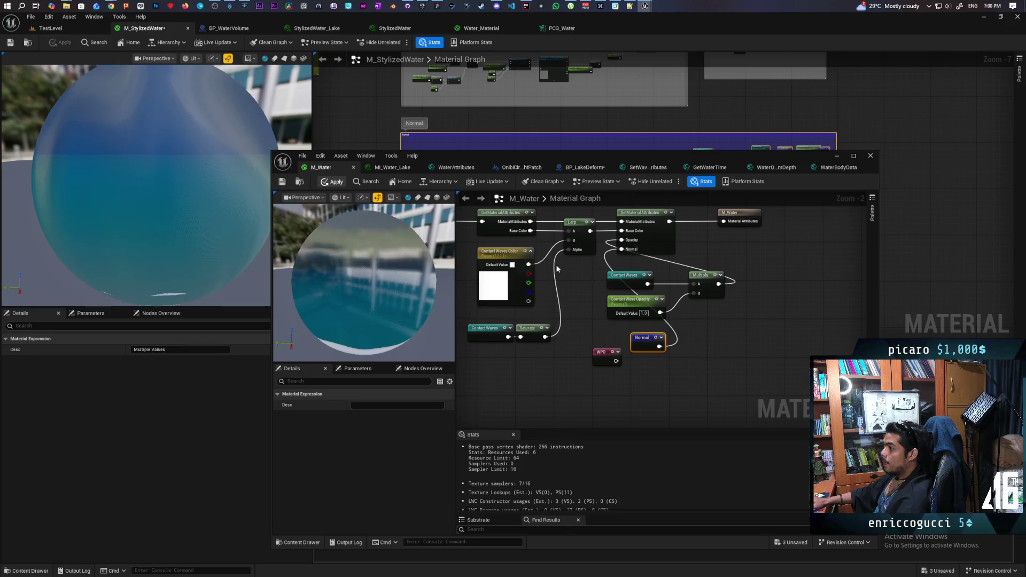
- Apply and save the M_Water changes, then view TestLevel's night lake across the water
left_click(333, 181)
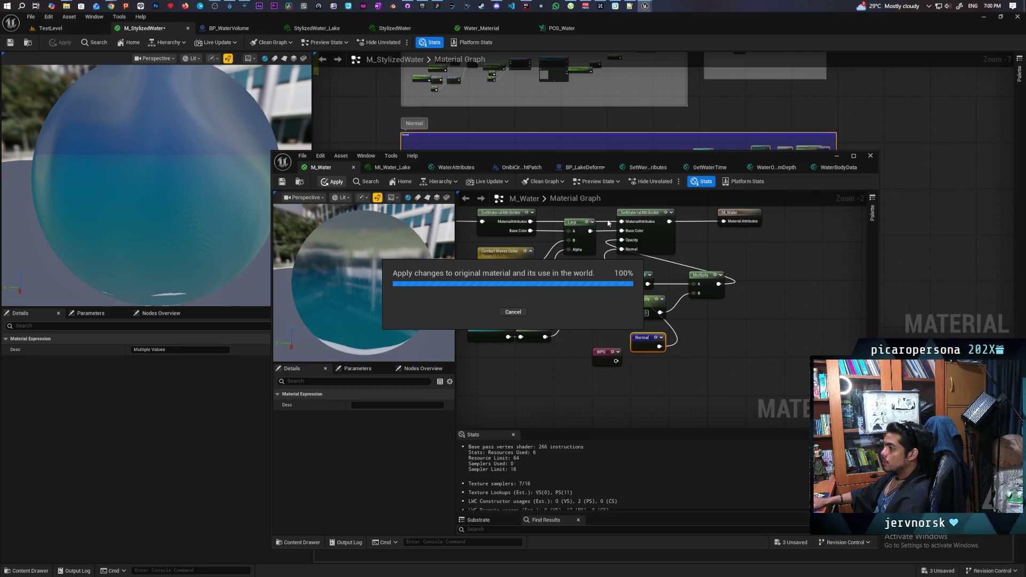
key("ctrl+s")
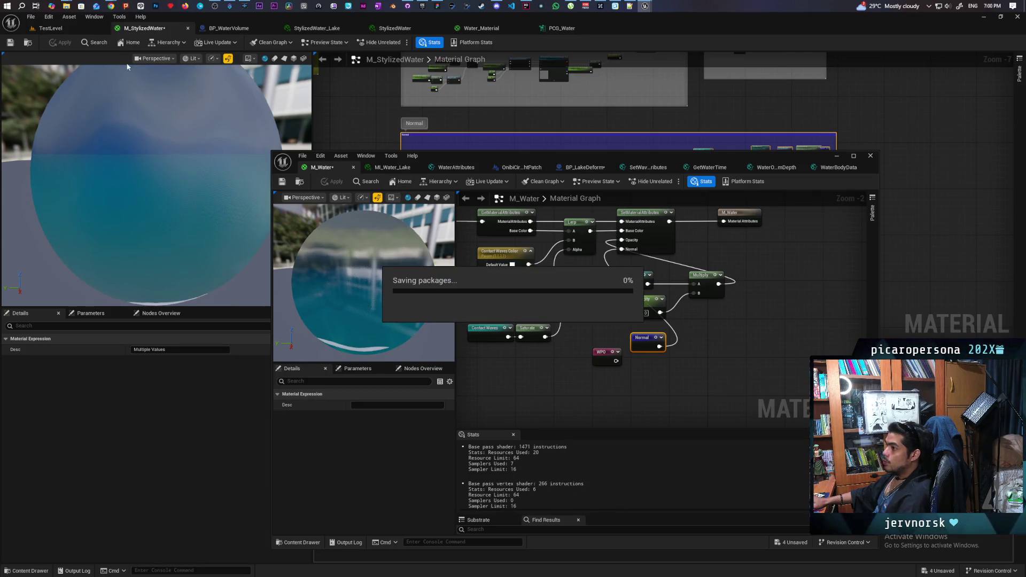
left_click(68, 29)
mouse_move(153, 281)
left_mouse_down()
mouse_move(120, 270)
mouse_move(113, 176)
left_mouse_up()
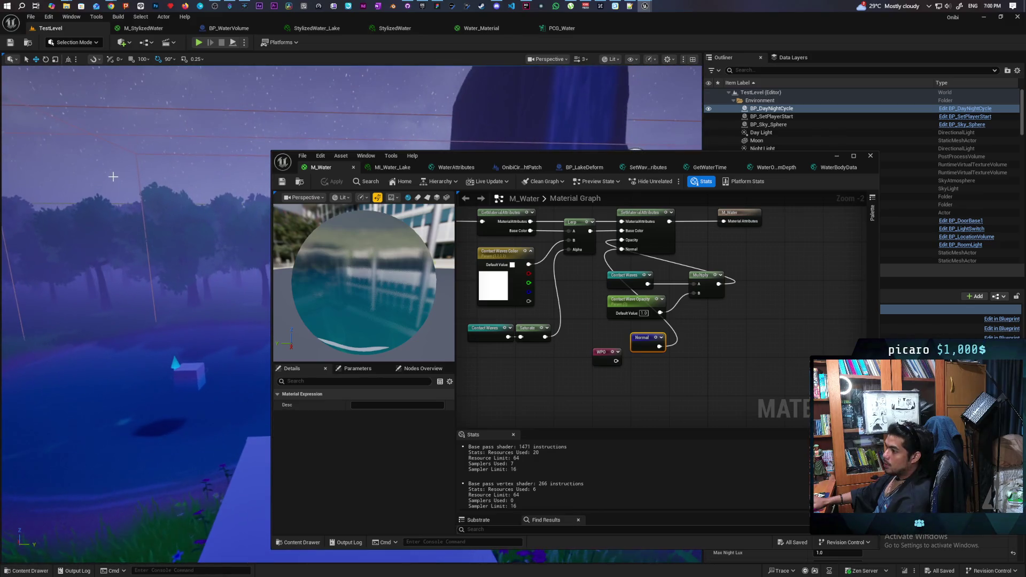
- Switch the lake scene to daytime via BP_DayNightCycle and reposition the material editor window
left_click(189, 81)
left_click_drag(534, 156, 354, 350)
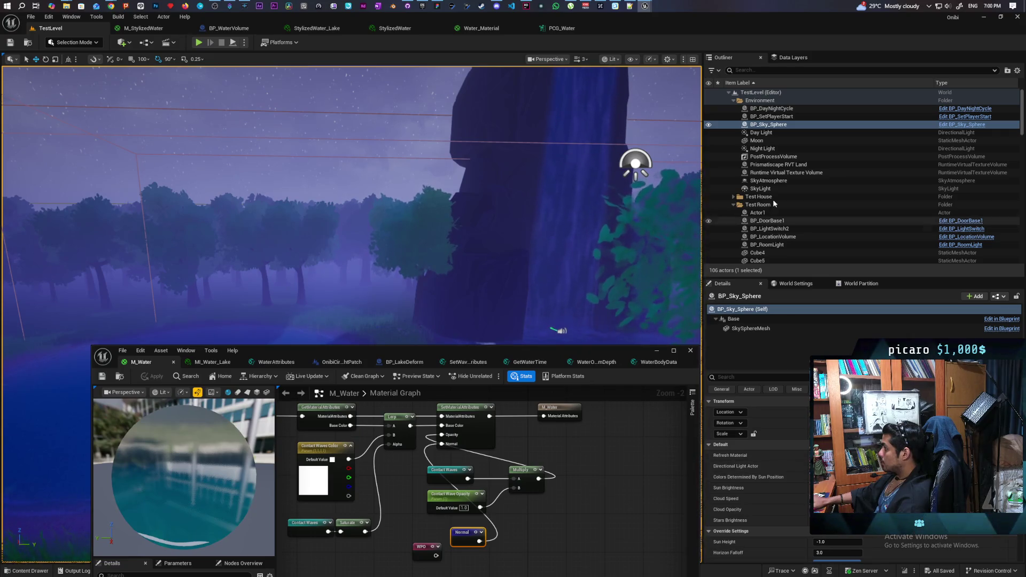
left_click(775, 108)
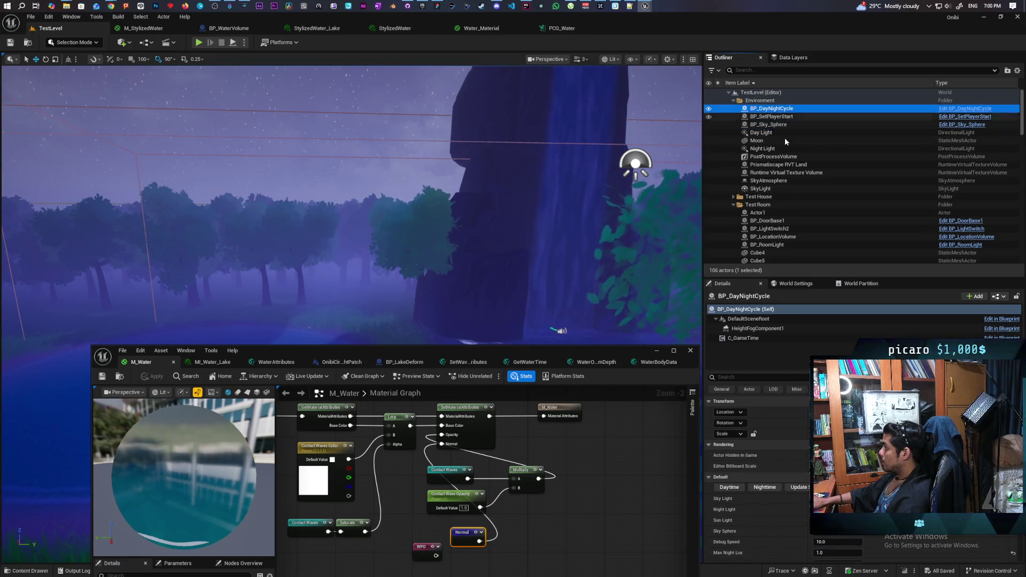
left_click(730, 487)
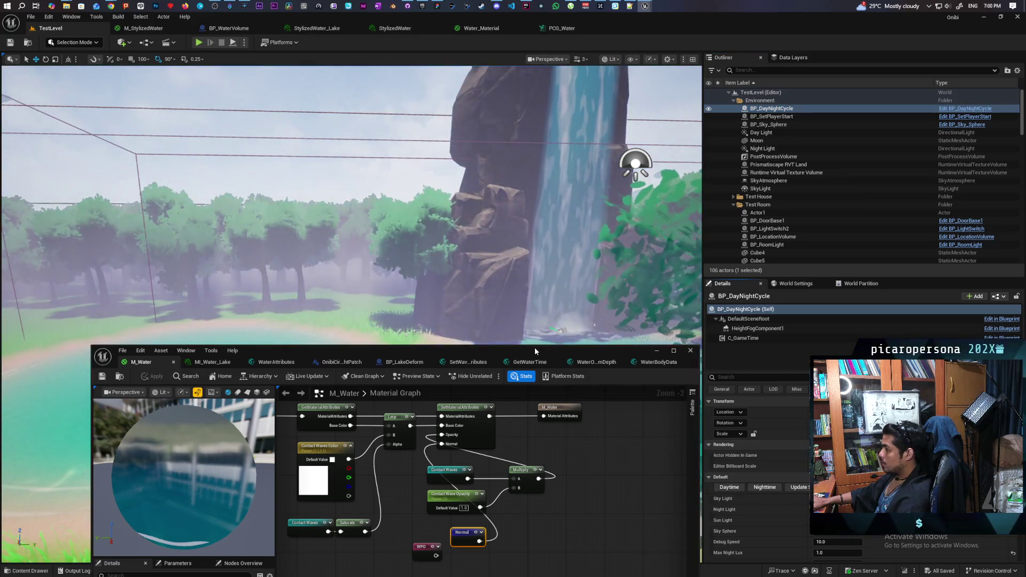
left_click_drag(534, 348, 830, 420)
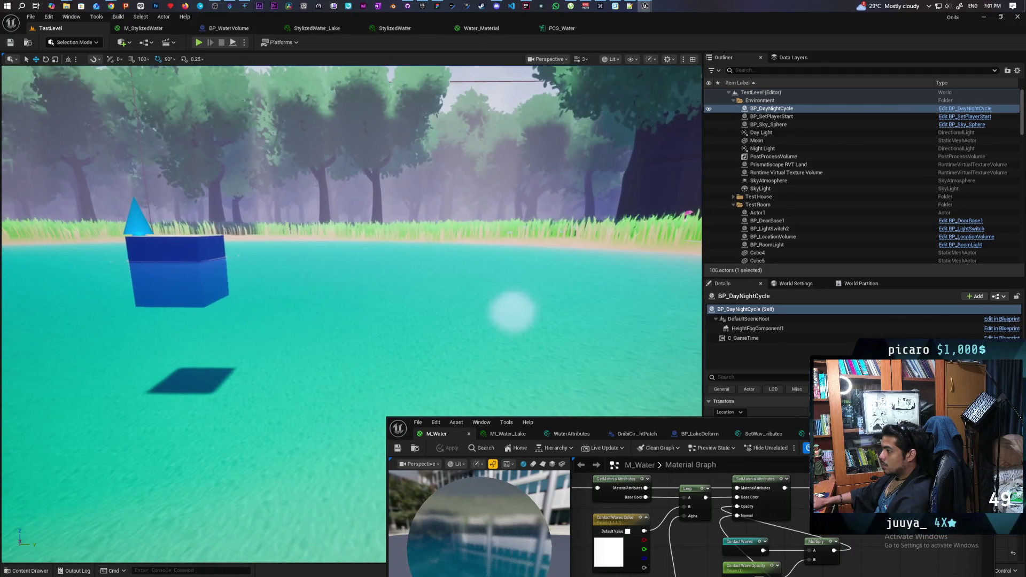
left_click_drag(661, 428, 609, 220)
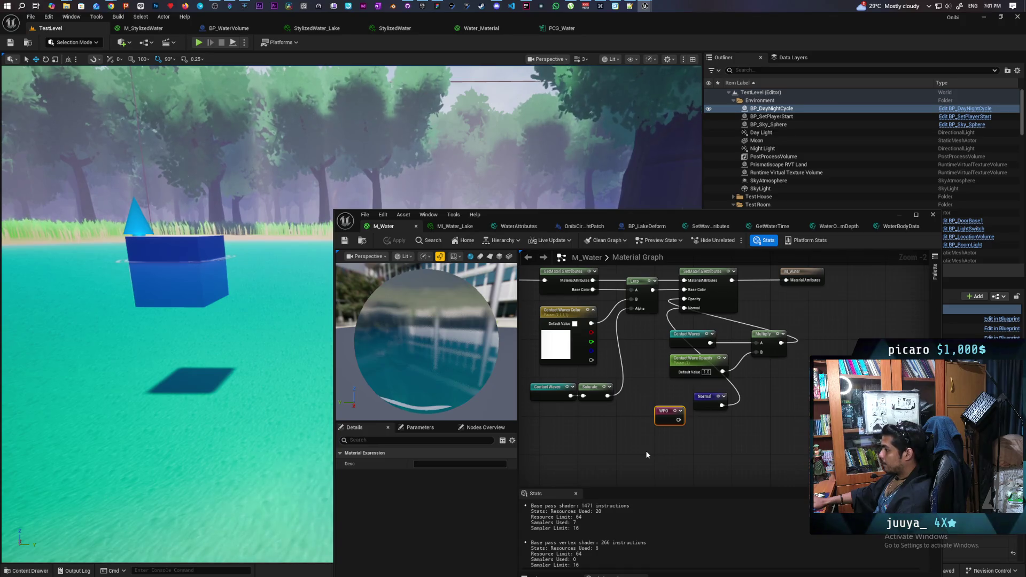
- In MI_Water_Lake's 05 Normals group, enable the Detail Noise Scale override at 3.0
left_click(630, 449)
left_click(458, 227)
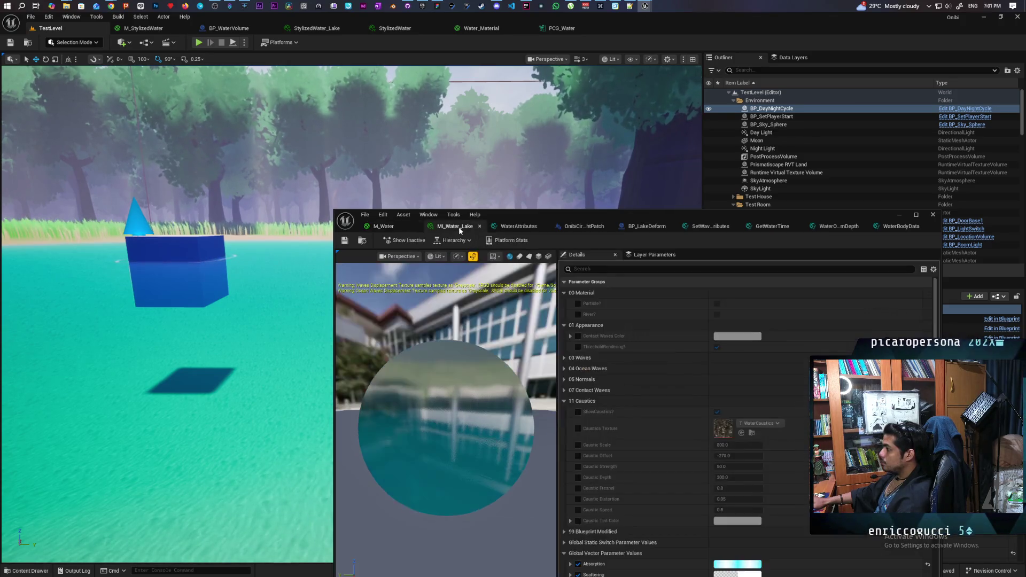
left_click(564, 379)
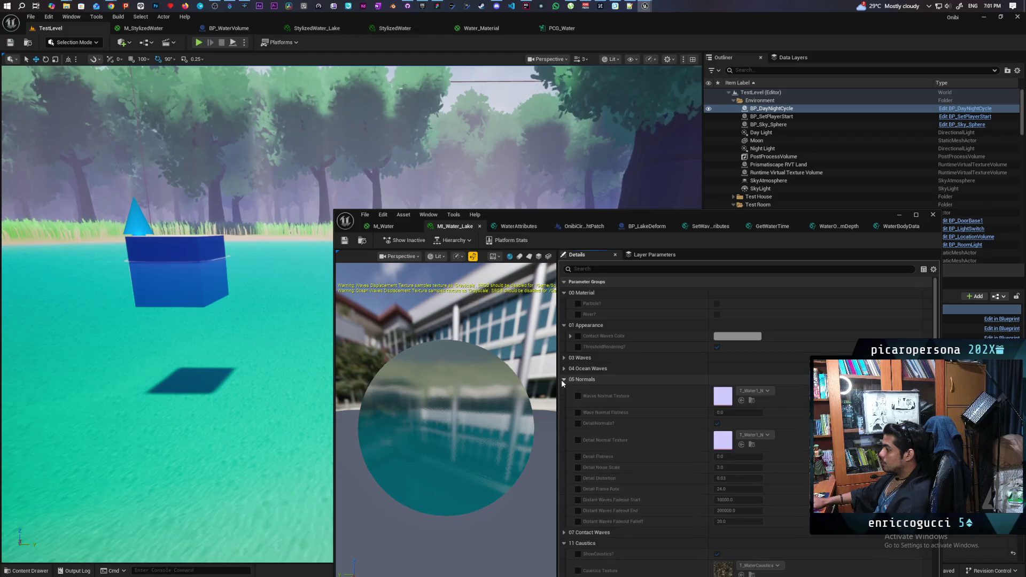
scroll(656, 368, "down", 2)
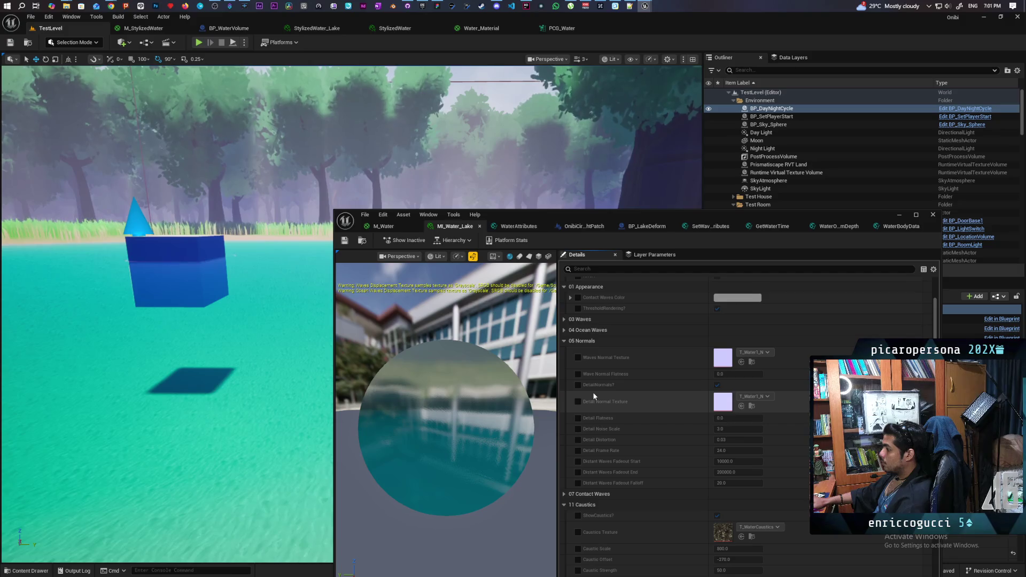
left_click(579, 429)
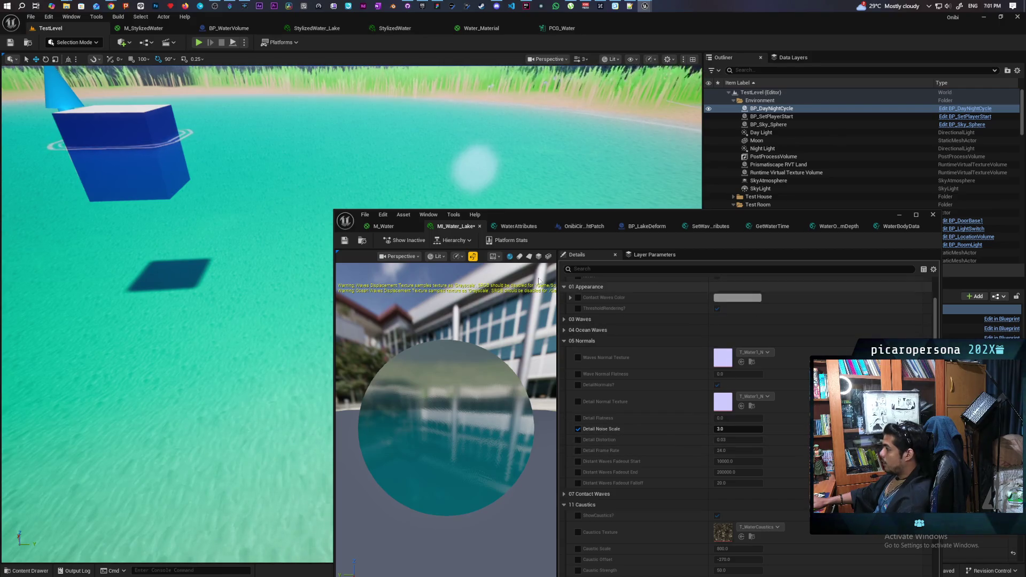
- Return to the M_Water graph and bring the World Position Offset nodes into view
left_click(401, 225)
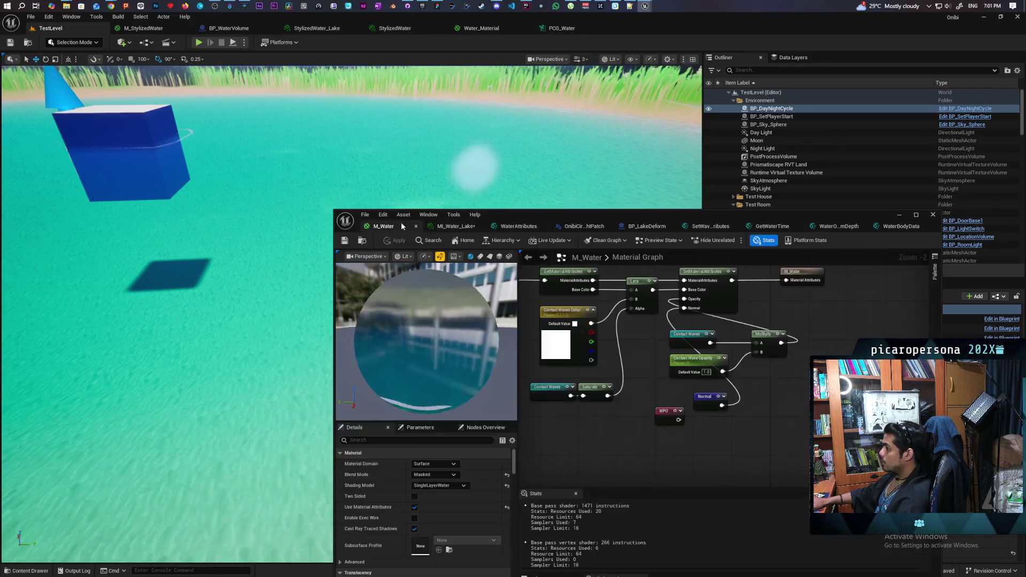
scroll(620, 433, "down", 5)
mouse_move(665, 327)
left_mouse_down()
mouse_move(668, 299)
mouse_move(687, 403)
mouse_move(710, 367)
left_mouse_up()
scroll(710, 366, "up", 6)
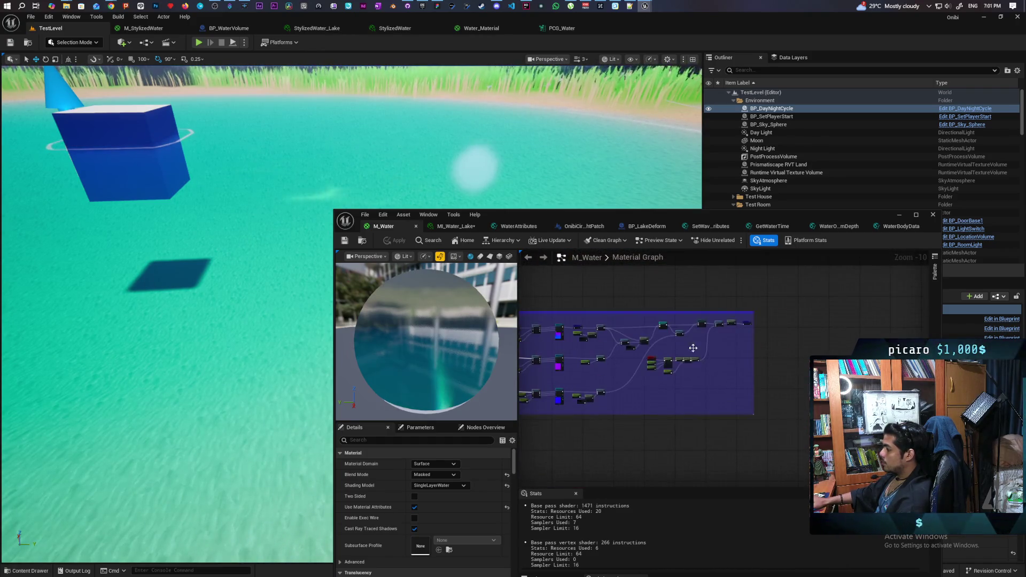
scroll(655, 310, "down", 3)
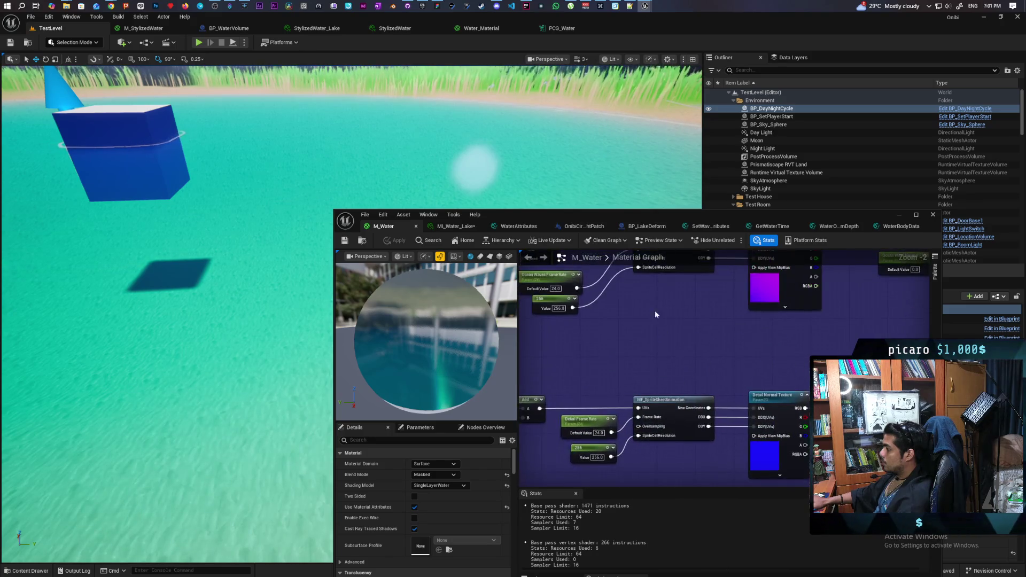
mouse_move(685, 331)
left_mouse_down()
mouse_move(688, 345)
mouse_move(784, 354)
mouse_move(701, 358)
left_mouse_up()
scroll(693, 348, "up", 1)
scroll(701, 358, "up", 2)
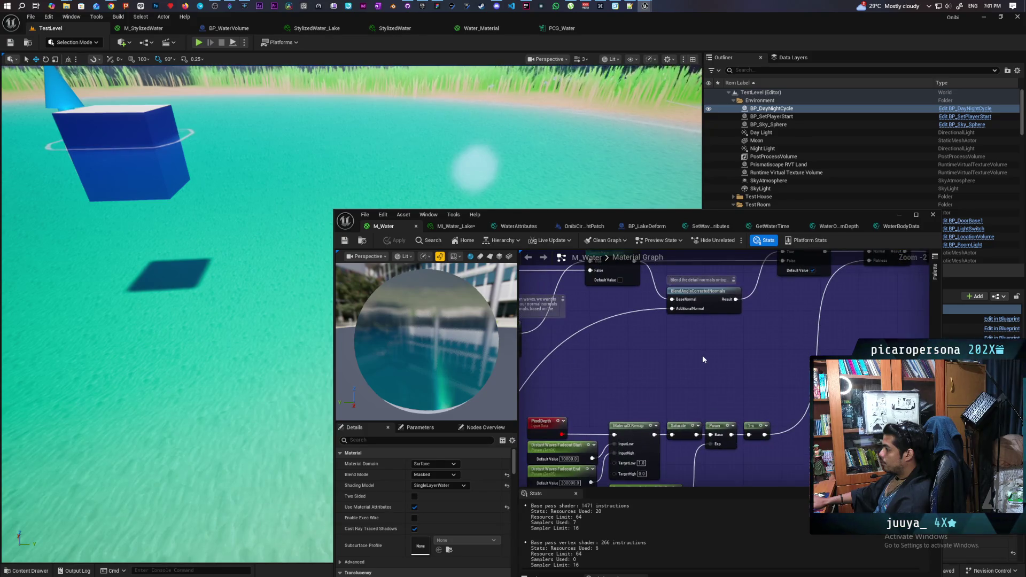
scroll(662, 358, "down", 2)
mouse_move(663, 360)
left_mouse_down()
mouse_move(690, 310)
mouse_move(767, 320)
mouse_move(803, 361)
mouse_move(752, 373)
mouse_move(689, 350)
mouse_move(678, 334)
left_mouse_up()
scroll(778, 367, "up", 1)
scroll(751, 373, "up", 1)
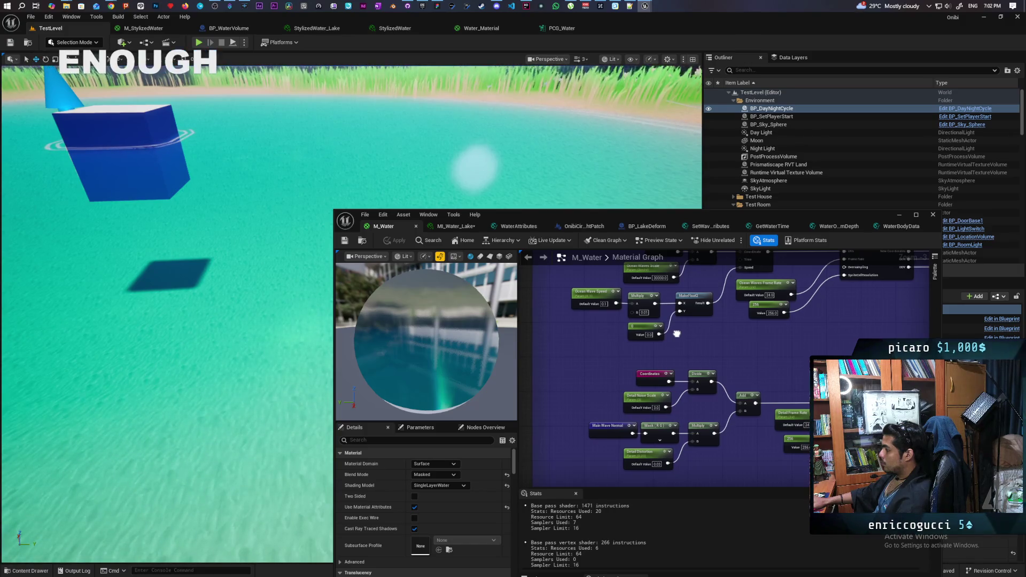
left_click_drag(676, 334, 657, 548)
mouse_move(831, 442)
left_mouse_down()
mouse_move(628, 481)
mouse_move(780, 433)
mouse_move(702, 428)
mouse_move(834, 413)
mouse_move(751, 413)
left_mouse_up()
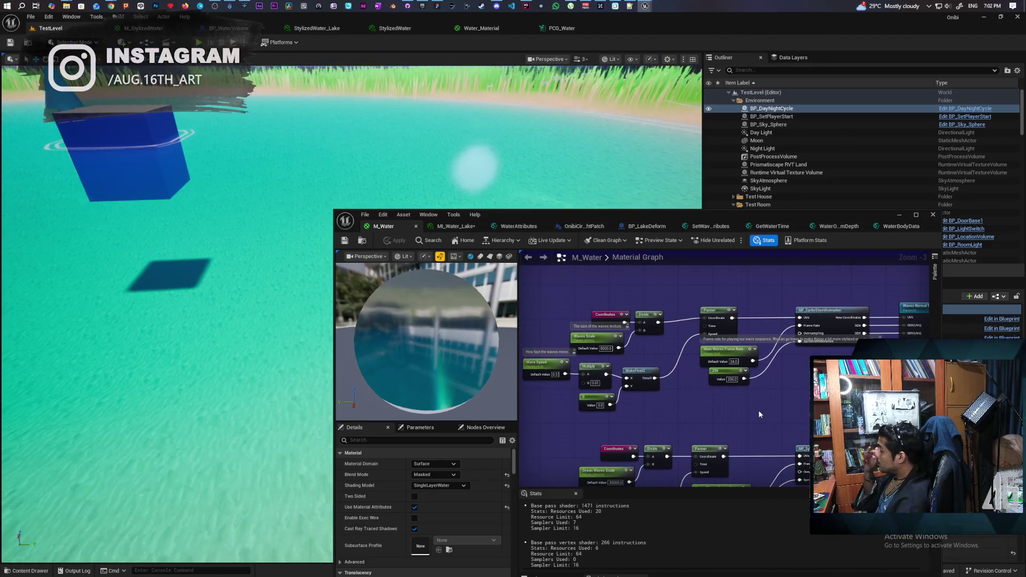
mouse_move(738, 428)
left_mouse_down()
mouse_move(708, 278)
mouse_move(711, 456)
mouse_move(821, 388)
mouse_move(724, 407)
left_mouse_up()
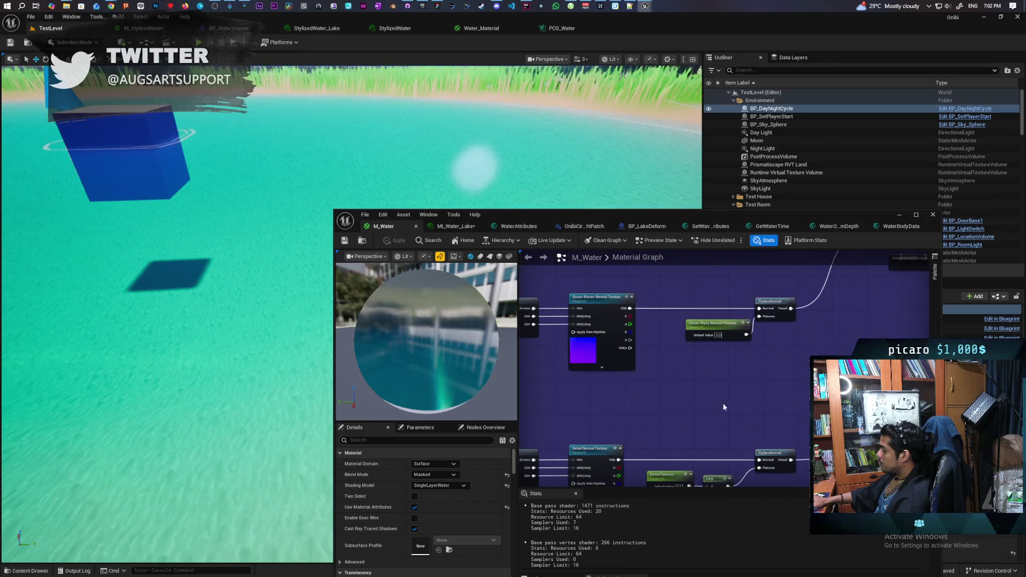
left_click_drag(663, 403, 558, 409)
scroll(701, 380, "down", 5)
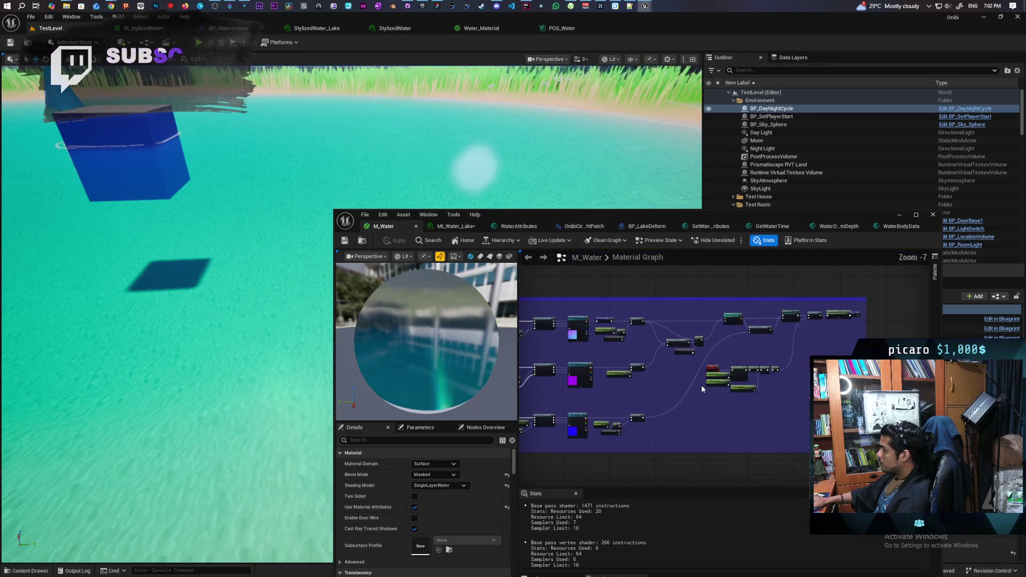
scroll(692, 383, "down", 2)
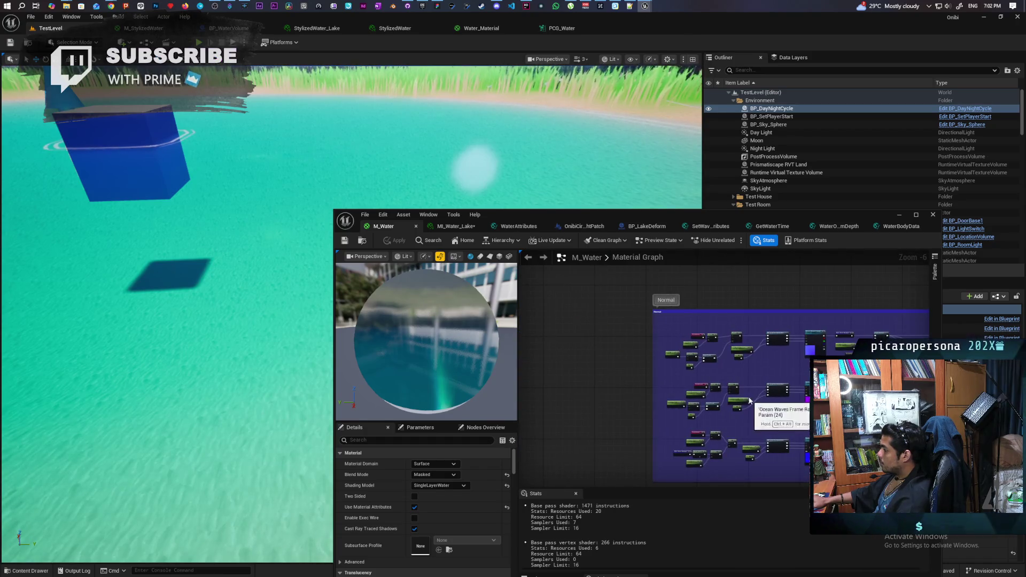
scroll(720, 370, "up", 4)
scroll(720, 370, "up", 2)
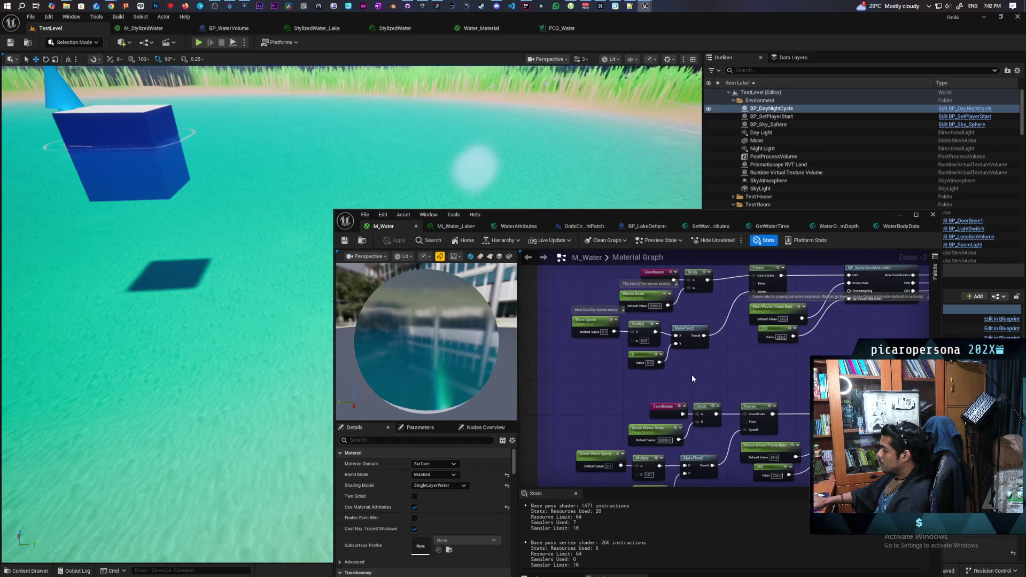
left_click(143, 29)
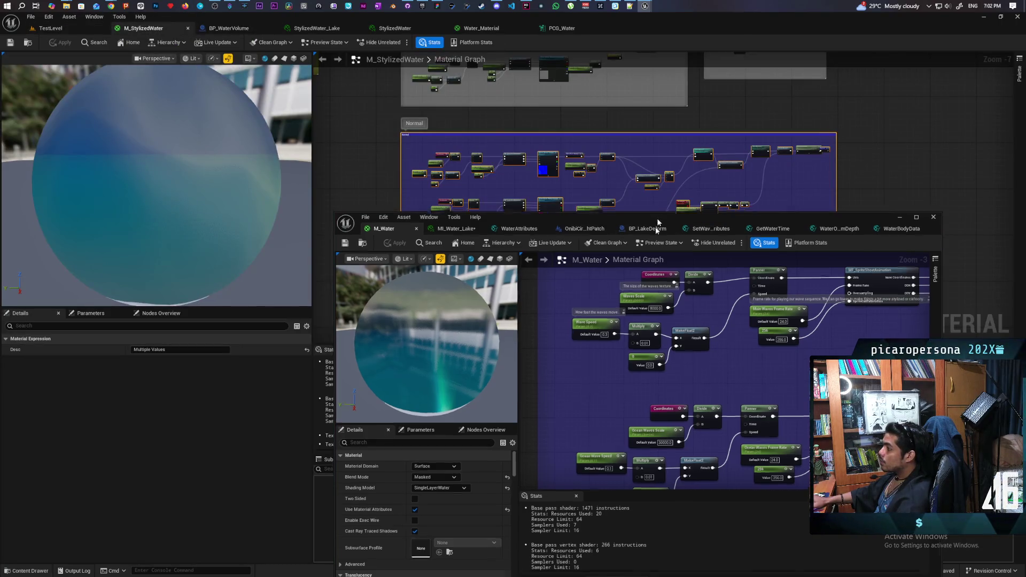
left_click_drag(658, 223, 572, 401)
scroll(488, 242, "up", 6)
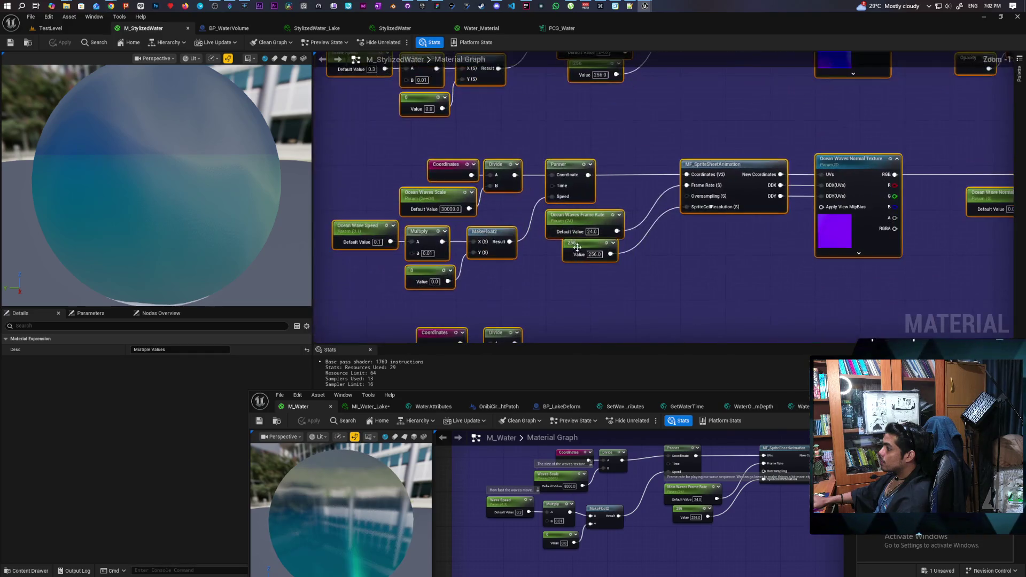
scroll(646, 253, "down", 3)
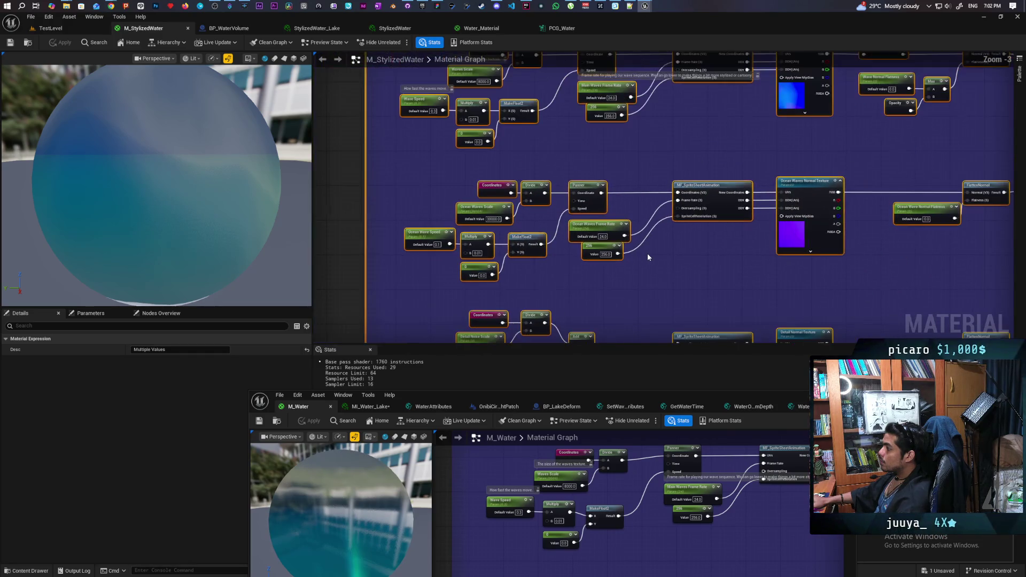
scroll(688, 165, "up", 1)
mouse_move(691, 291)
left_mouse_down()
mouse_move(684, 315)
mouse_move(632, 278)
mouse_move(603, 204)
mouse_move(703, 193)
mouse_move(700, 138)
mouse_move(694, 264)
mouse_move(677, 224)
mouse_move(671, 314)
left_mouse_up()
left_click_drag(665, 153, 665, 217)
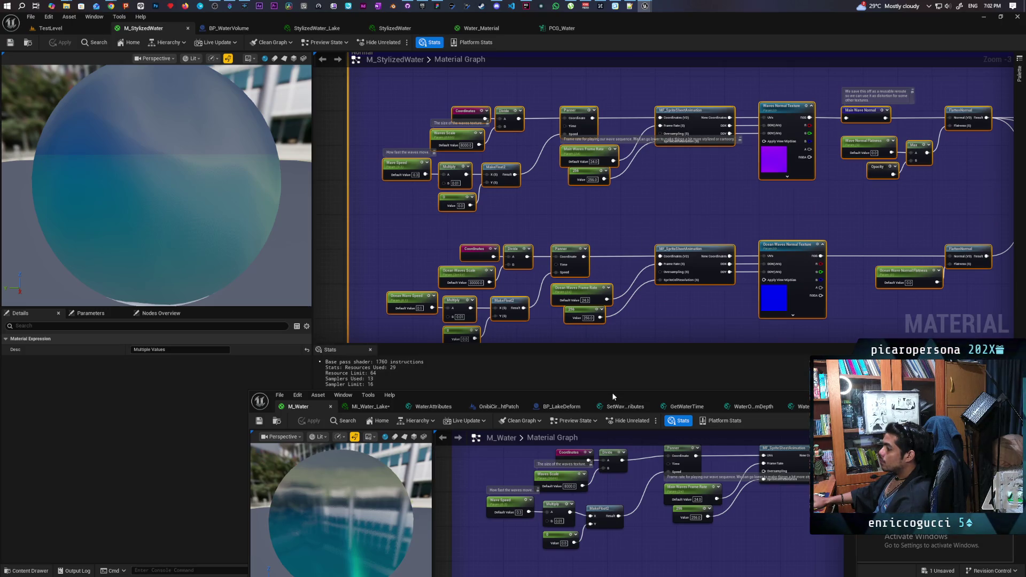
left_click(80, 28)
left_click_drag(521, 390, 513, 185)
- Add a Time node and wire it into the lower ocean-waves Panner's Time input
right_click(546, 349)
type("time")
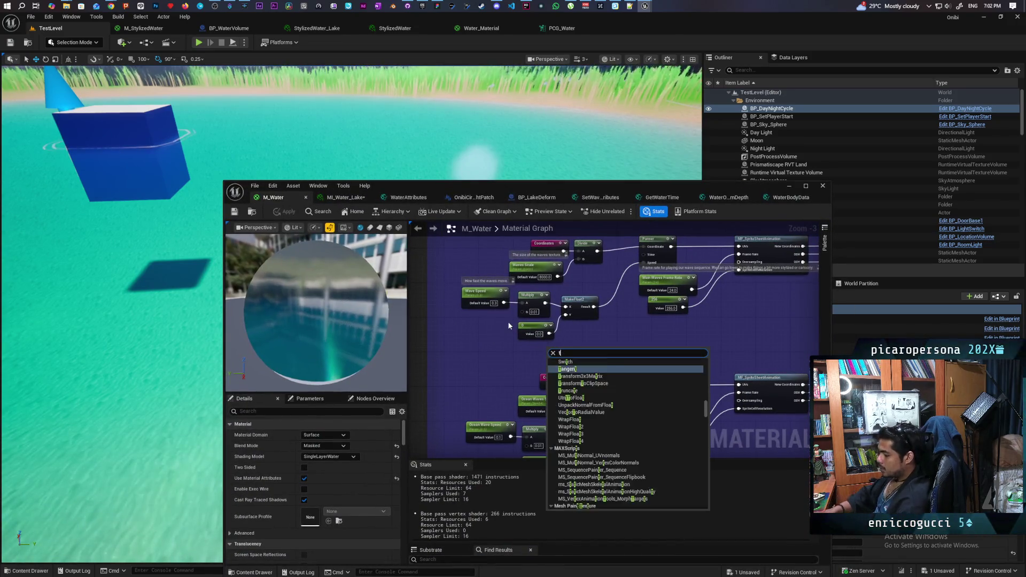
key("Return")
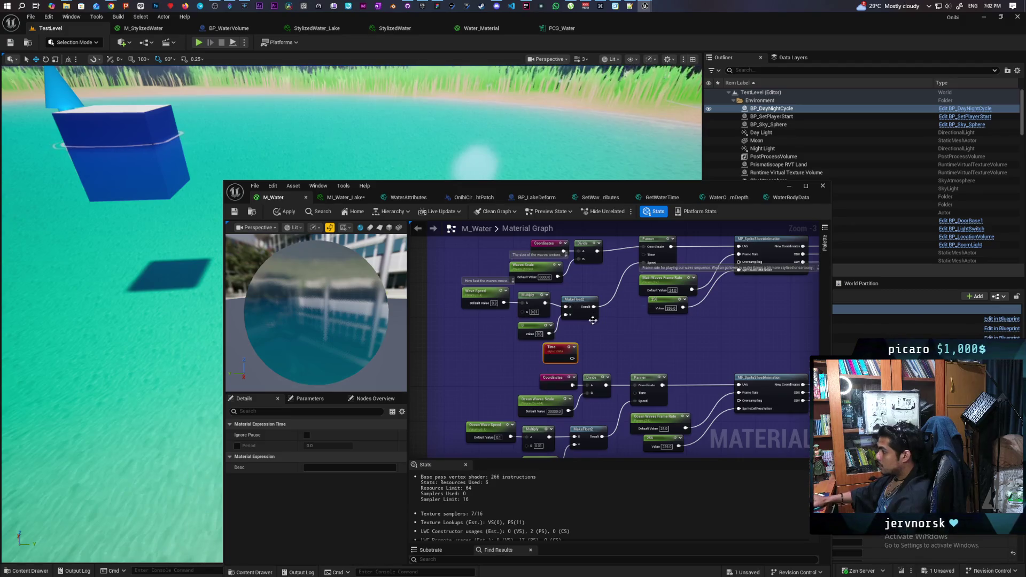
left_click_drag(576, 359, 610, 294)
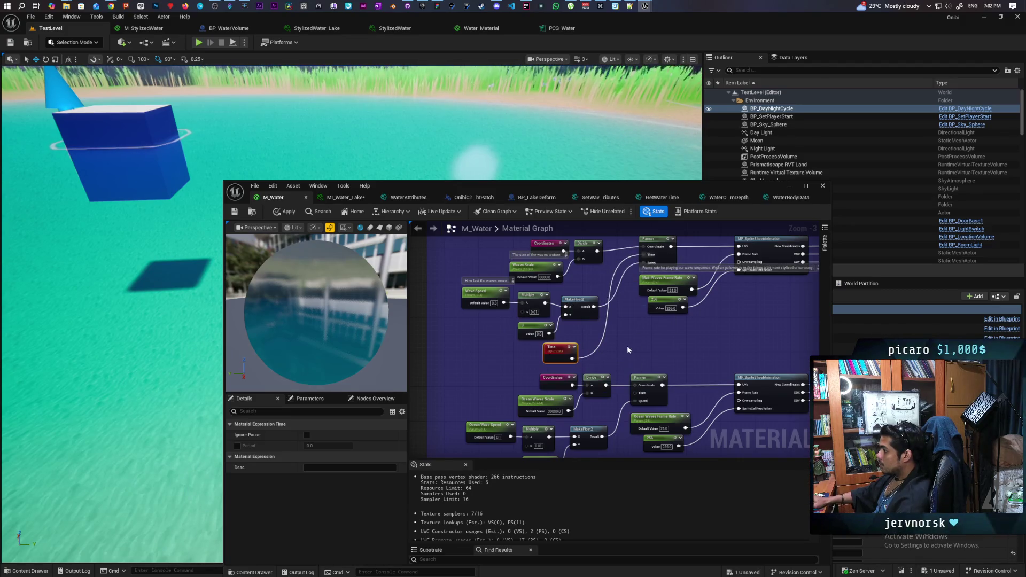
left_click_drag(571, 359, 635, 392)
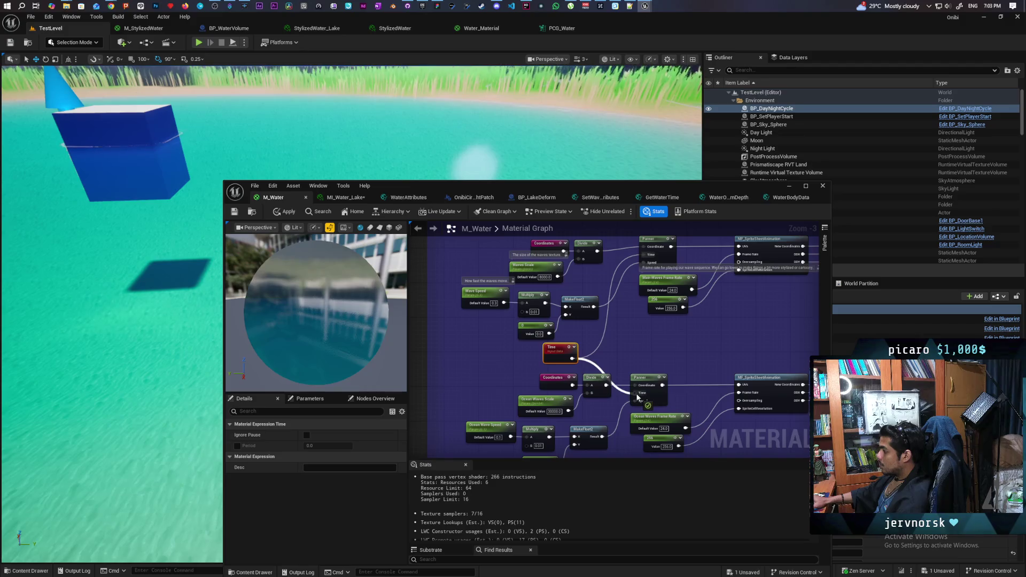
scroll(694, 350, "down", 3)
scroll(695, 350, "up", 4)
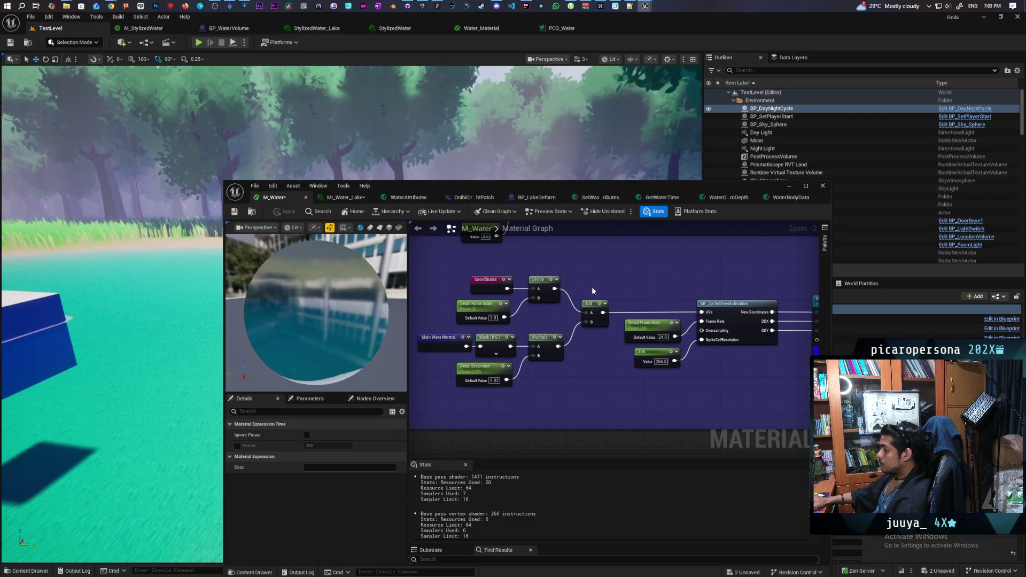
- Pan M_Water from the OceanWaves and Lerp nodes over to the Waves Normal Texture and sprite-sheet nodes
scroll(592, 287, "down", 3)
scroll(595, 348, "up", 4)
scroll(595, 349, "down", 2)
mouse_move(469, 355)
left_mouse_down()
mouse_move(506, 414)
mouse_move(563, 435)
mouse_move(476, 435)
left_mouse_up()
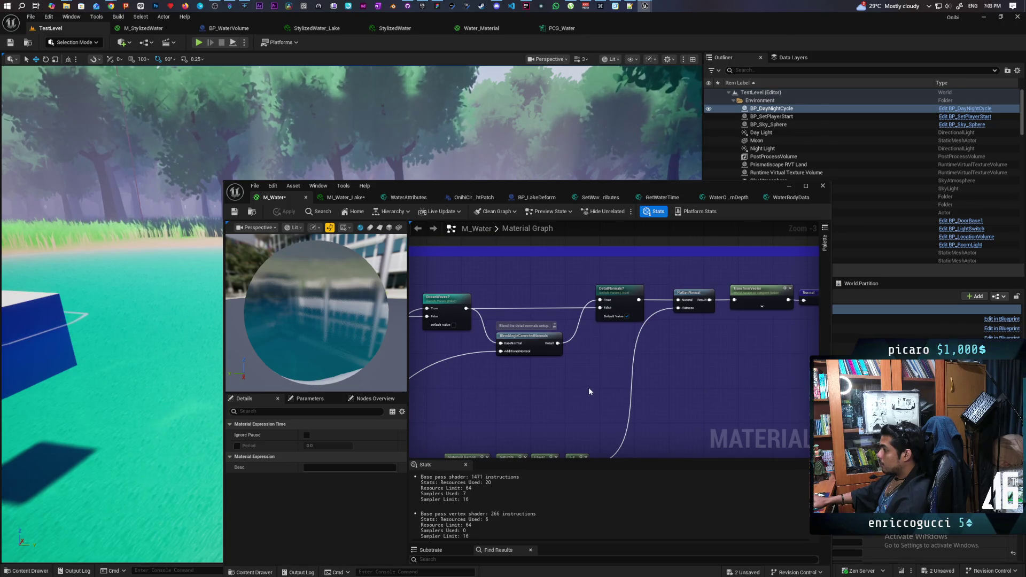
mouse_move(688, 371)
left_mouse_down()
mouse_move(666, 375)
mouse_move(689, 276)
mouse_move(721, 339)
mouse_move(704, 371)
mouse_move(715, 282)
mouse_move(522, 431)
mouse_move(556, 435)
left_mouse_up()
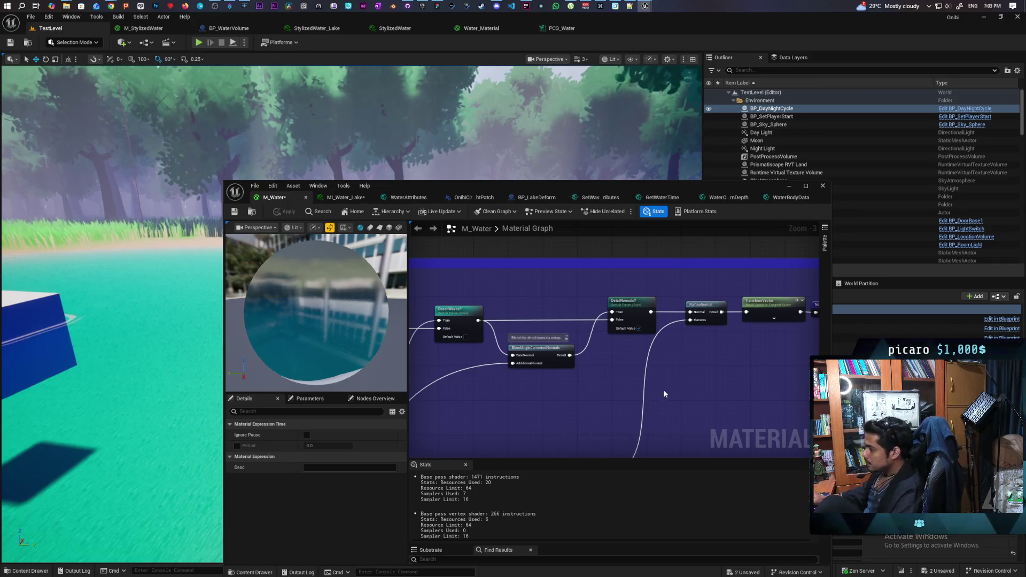
mouse_move(497, 408)
left_mouse_down()
mouse_move(704, 362)
mouse_move(801, 369)
left_mouse_up()
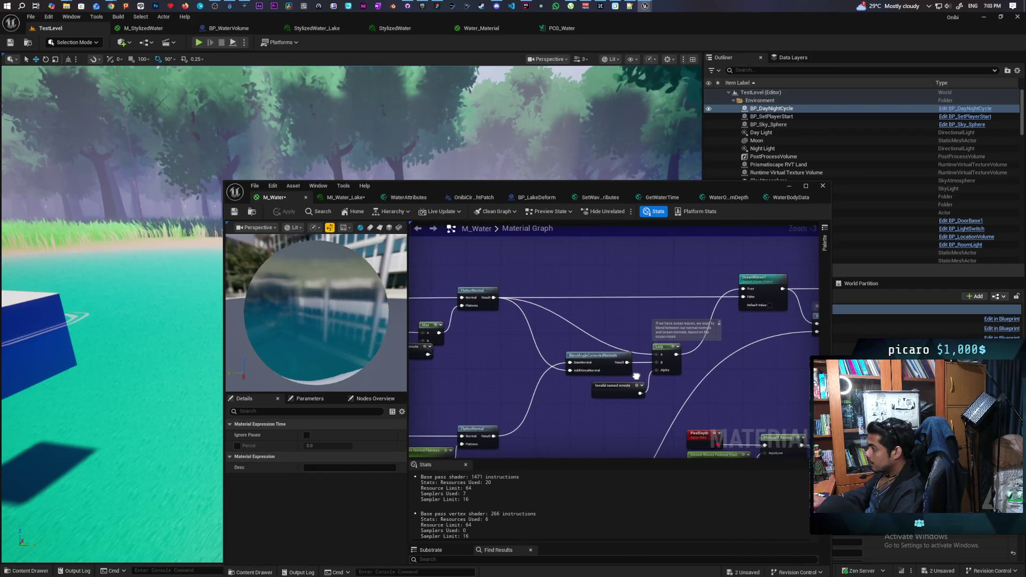
left_click_drag(646, 368, 687, 370)
left_click_drag(582, 357, 734, 356)
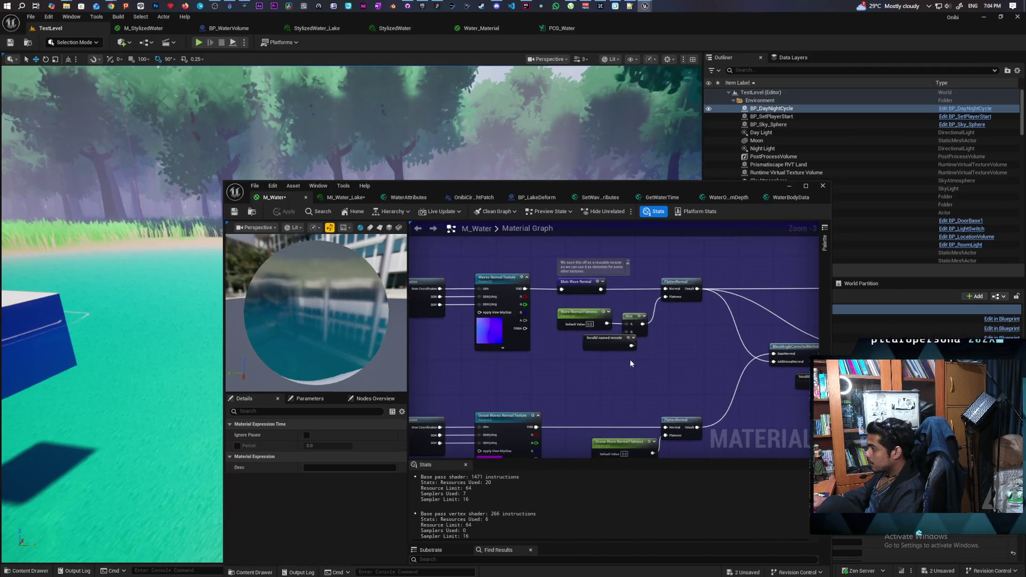
left_click_drag(629, 359, 677, 366)
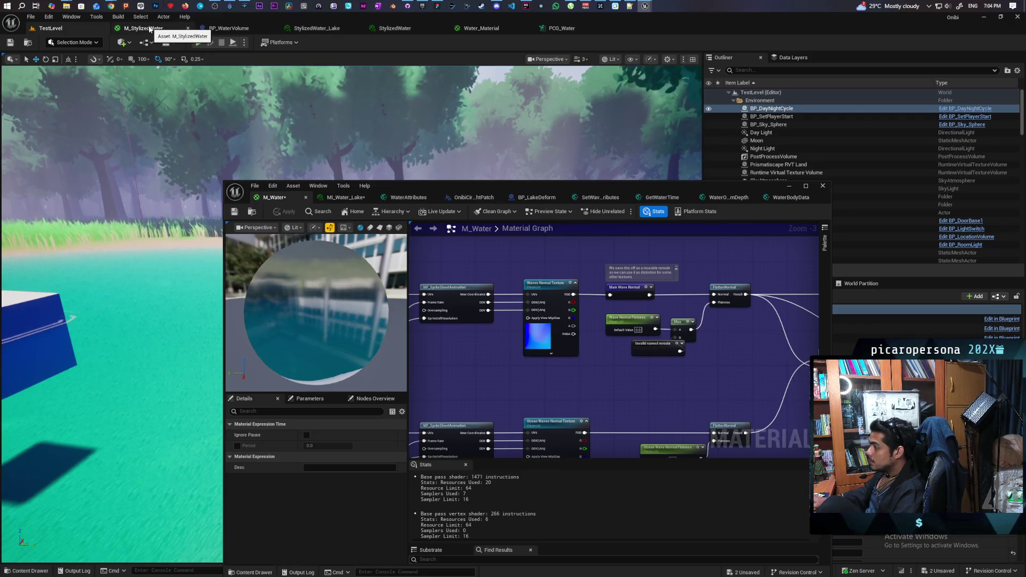
left_click(150, 29)
- Disconnect M_Water's Invalid named reroute from the Max node's B input
mouse_move(679, 149)
left_mouse_down()
mouse_move(588, 109)
mouse_move(535, 104)
left_mouse_up()
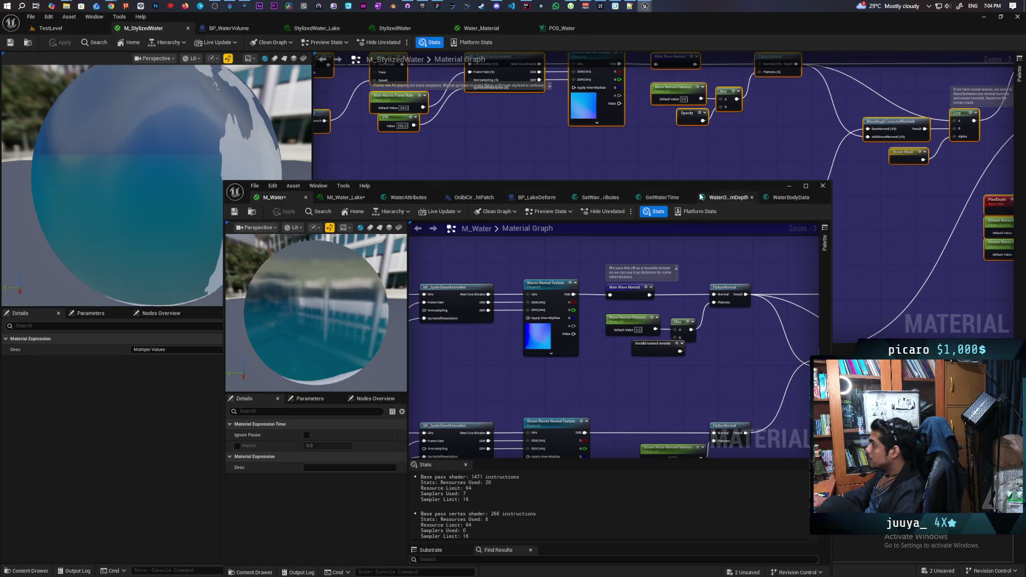
left_click_drag(674, 348, 636, 366)
left_click(658, 359, "alt")
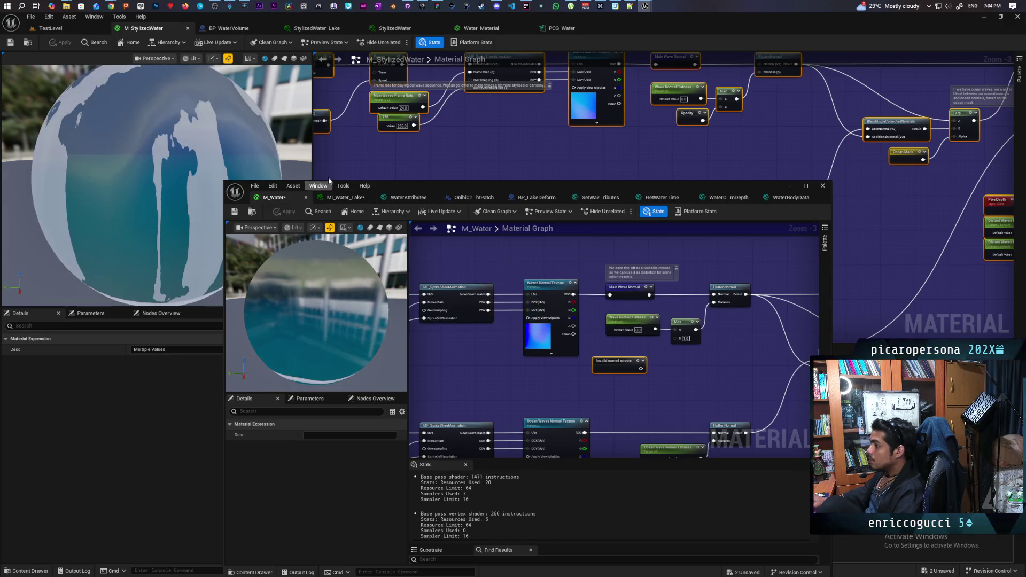
- Save all modified assets from TestLevel and bring up the MI_Water_Lake parameters
left_click(61, 29)
key("ctrl+shift+s")
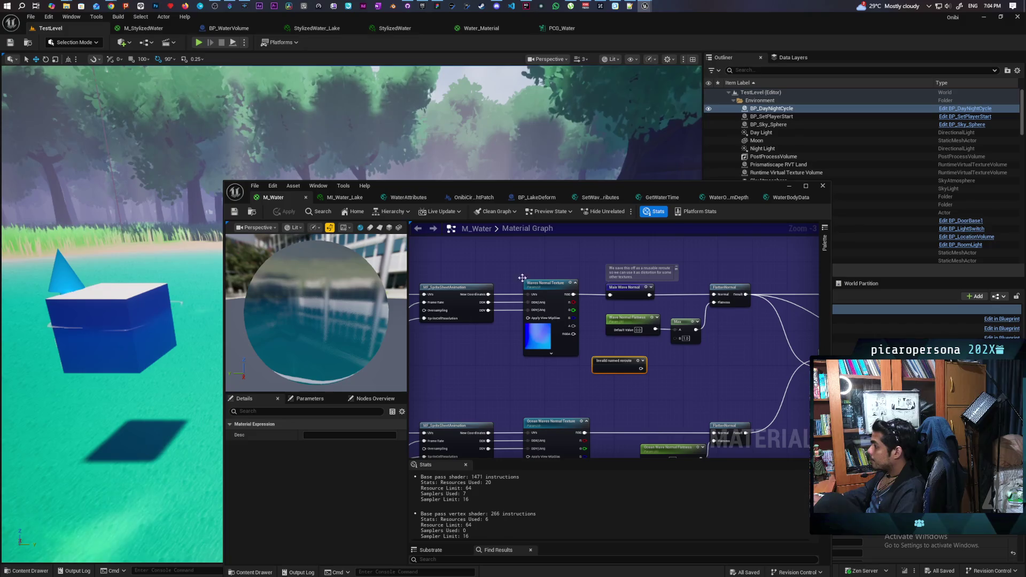
left_click(344, 197)
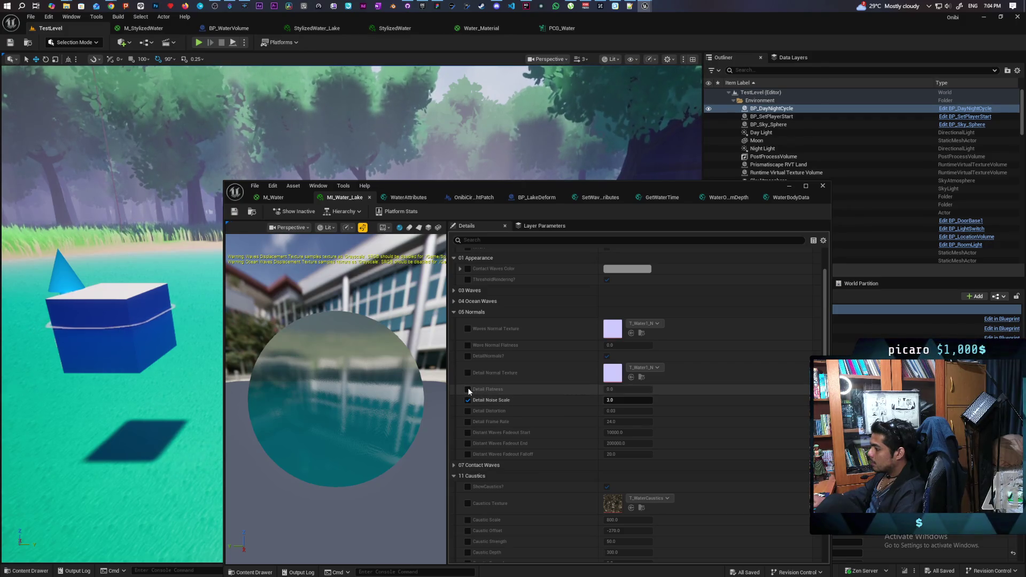
- Override Wave Normal Flatness in MI_Water_Lake and set it to 1.0
left_click(468, 345)
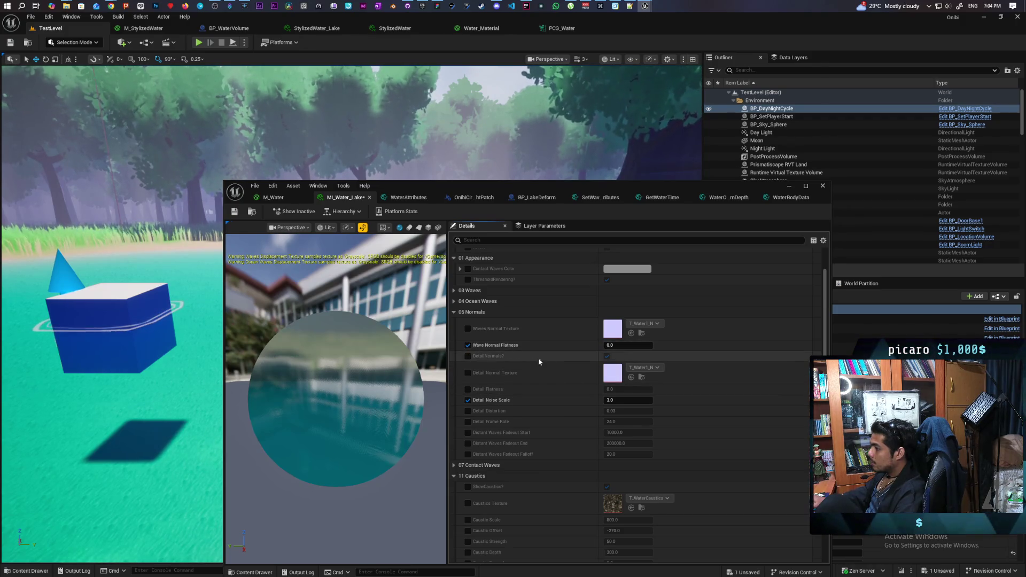
left_click(630, 344)
type("1")
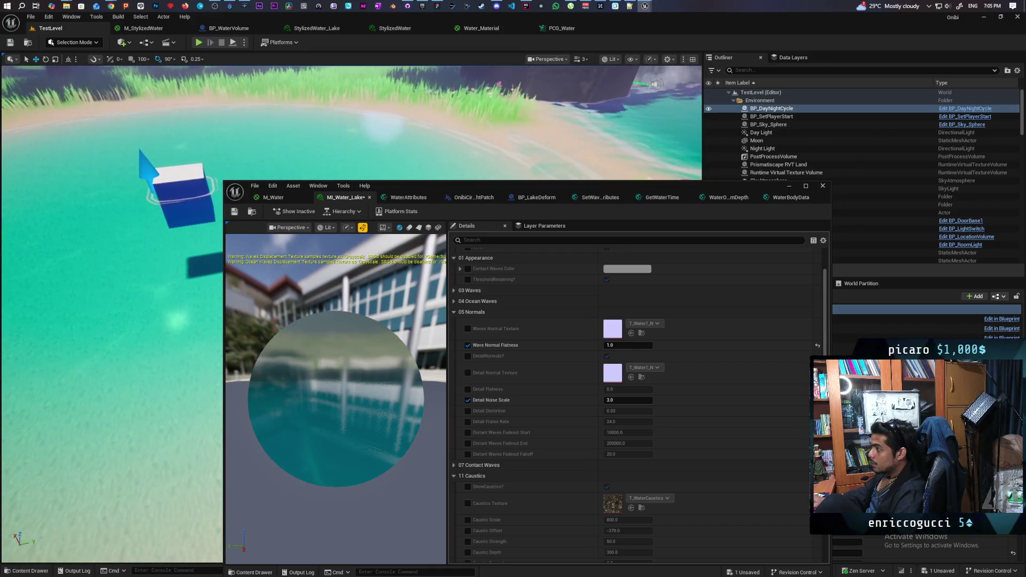
- Try Detail Noise Scale at 6, 1, then 10 on a cube preview, toggling Wave Normal Flatness to compare
left_click(630, 400)
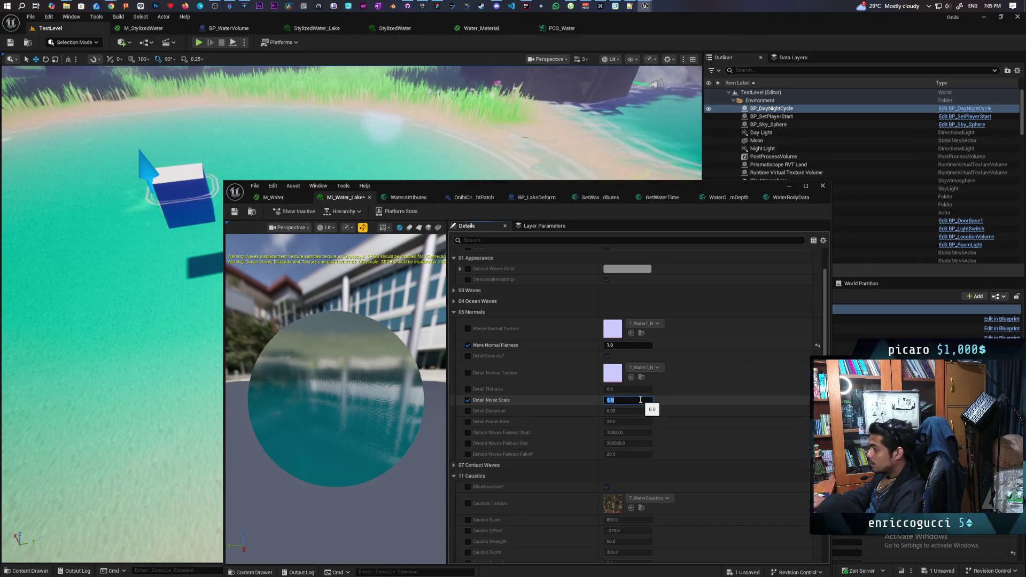
key("Return")
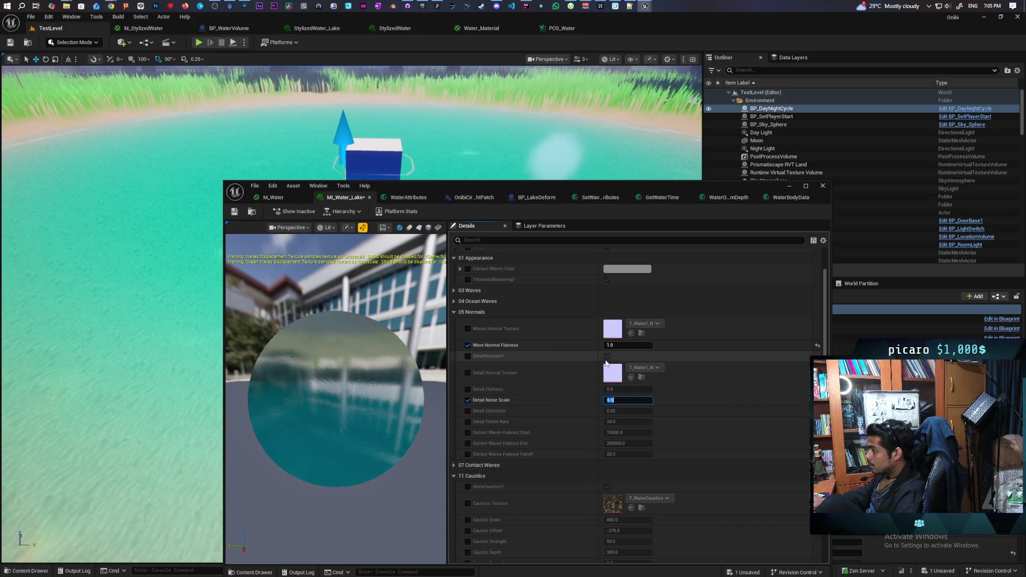
left_click(427, 228)
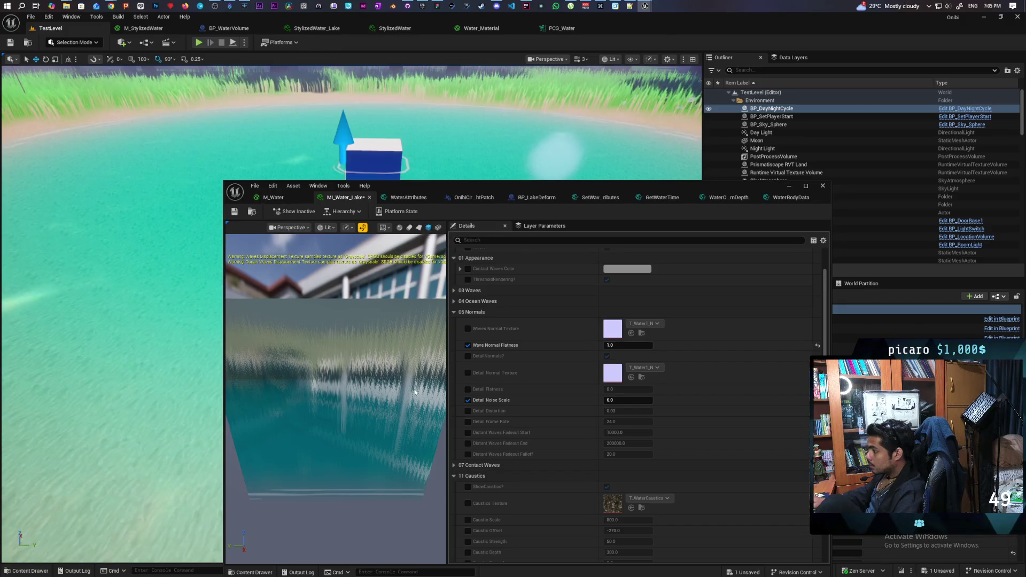
left_click(628, 401)
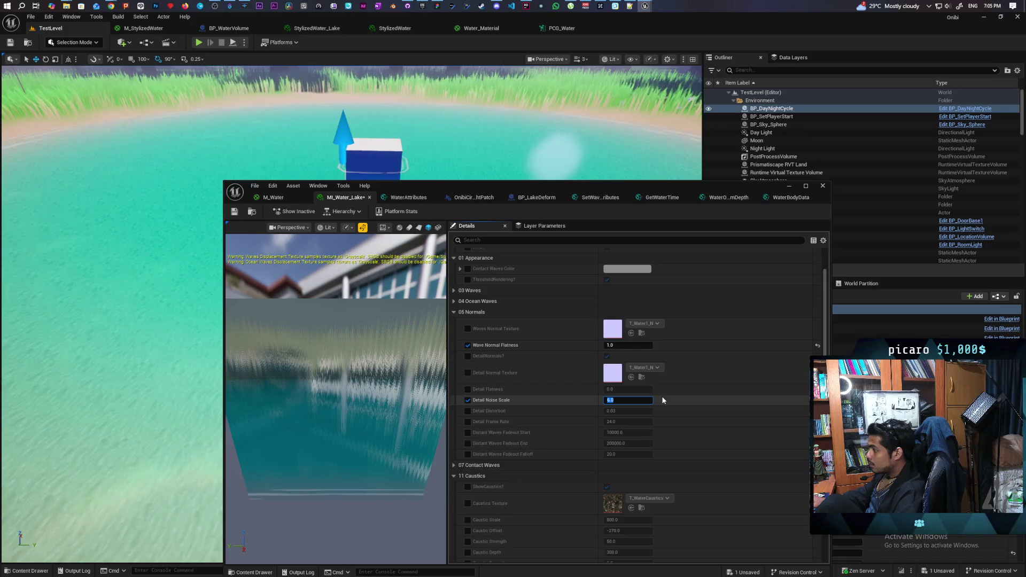
type("1")
key("Return")
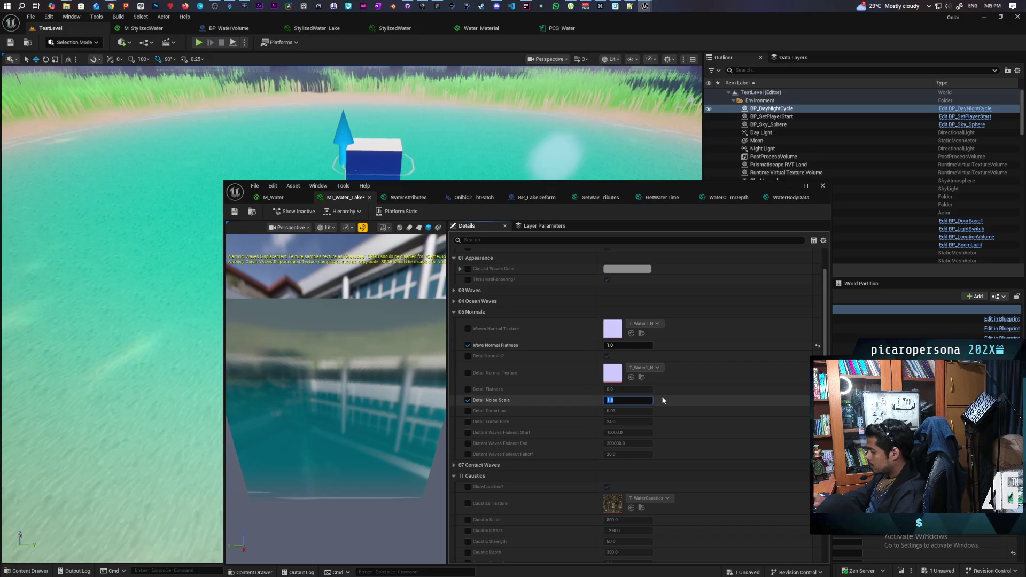
type("10")
key("Return")
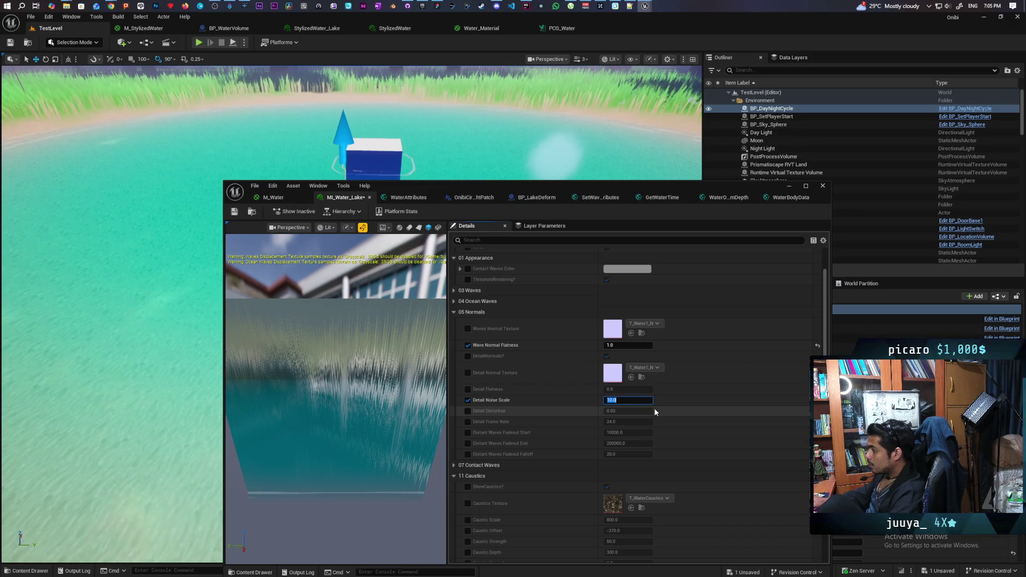
left_click(467, 346)
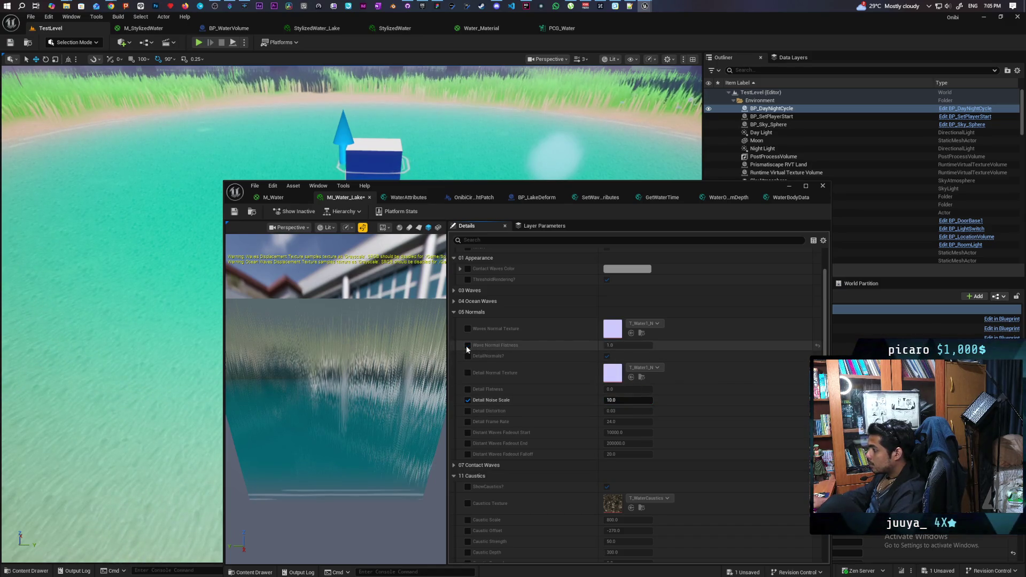
left_click(468, 346)
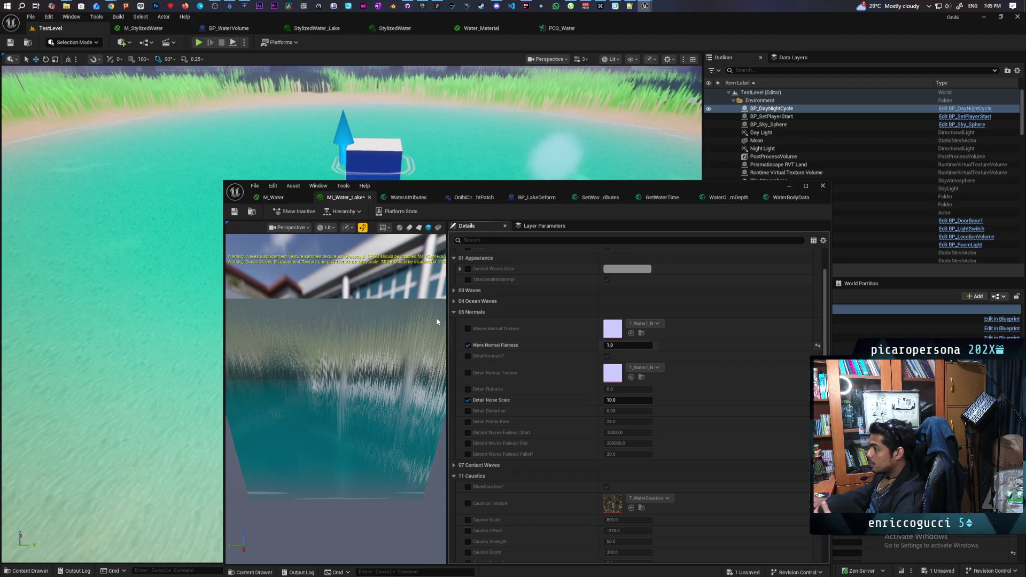
- Save MI_Water_Lake, then set Detail Noise Scale to 1 and back to 10
left_click(234, 212)
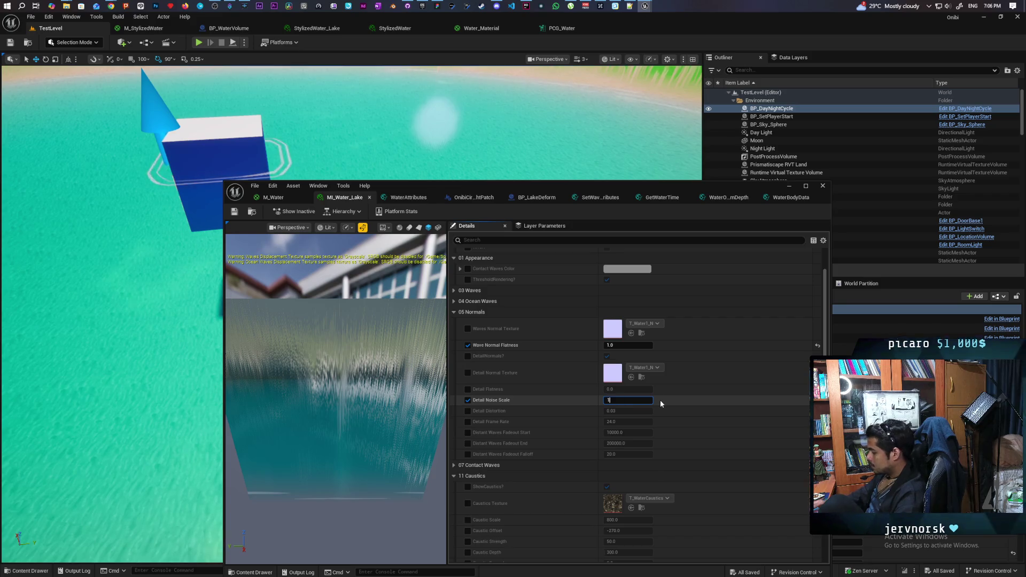
type("1")
key("Return")
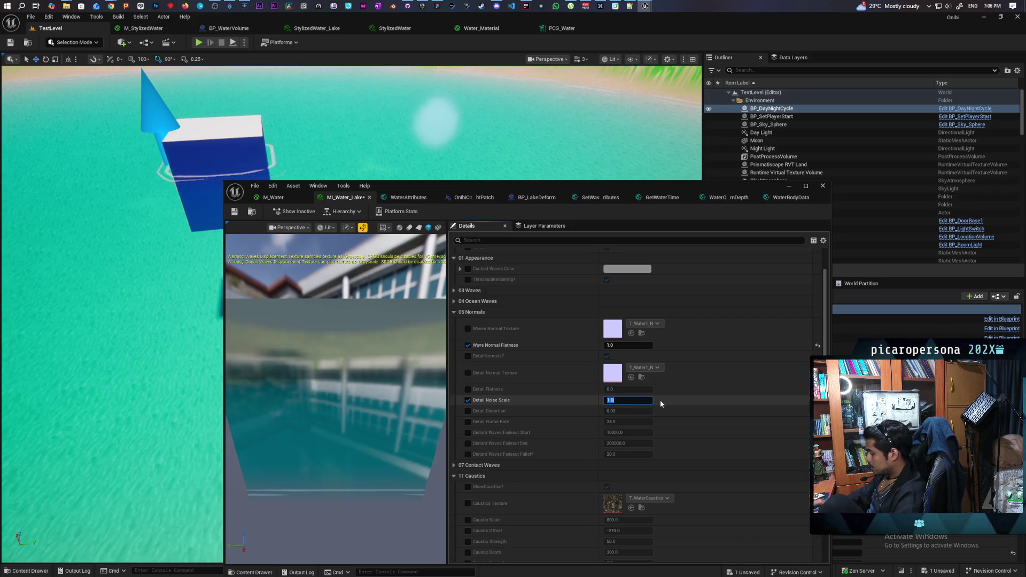
type("10")
key("Return")
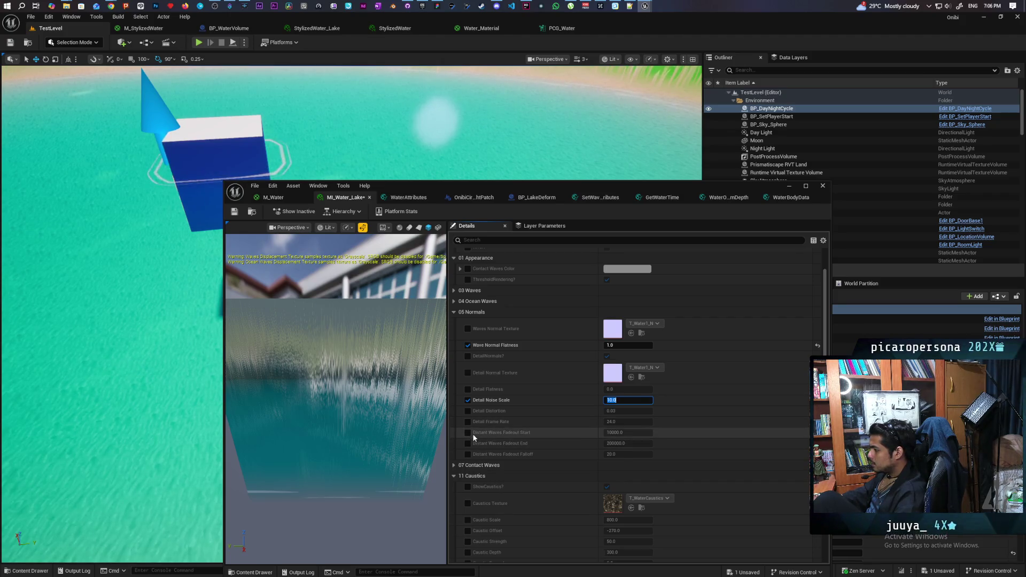
- Override Detail Distortion, trying 1, 0, then 10, and reset Wave Normal Flatness to default
left_click(469, 411)
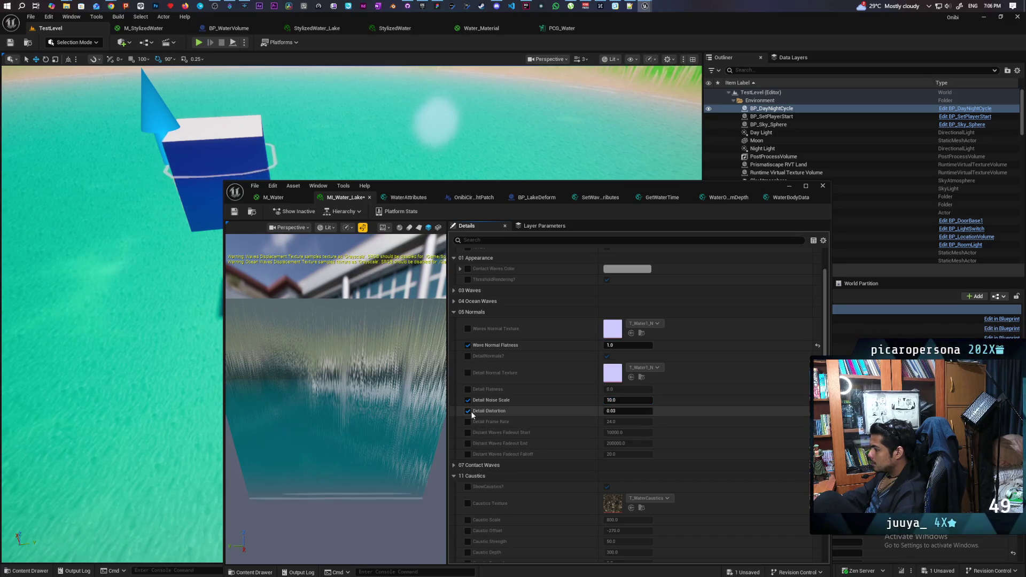
type("1")
key("Return")
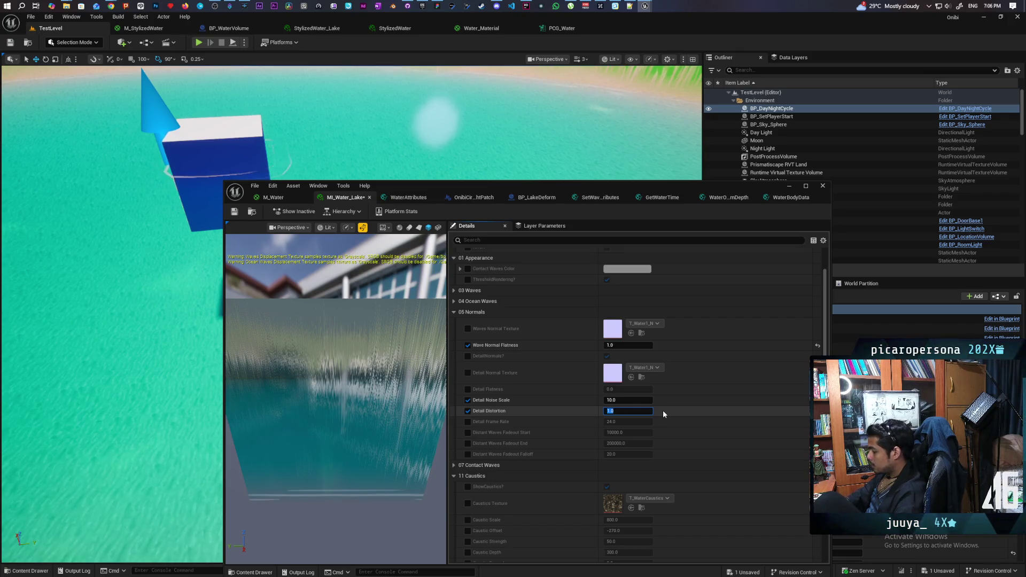
type("0")
key("Return")
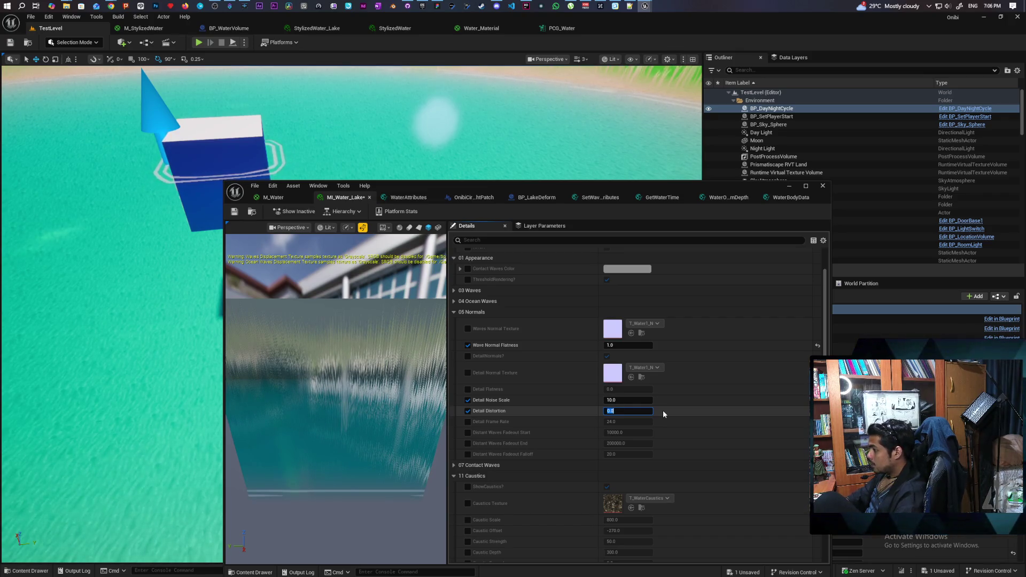
type("10")
key("Return")
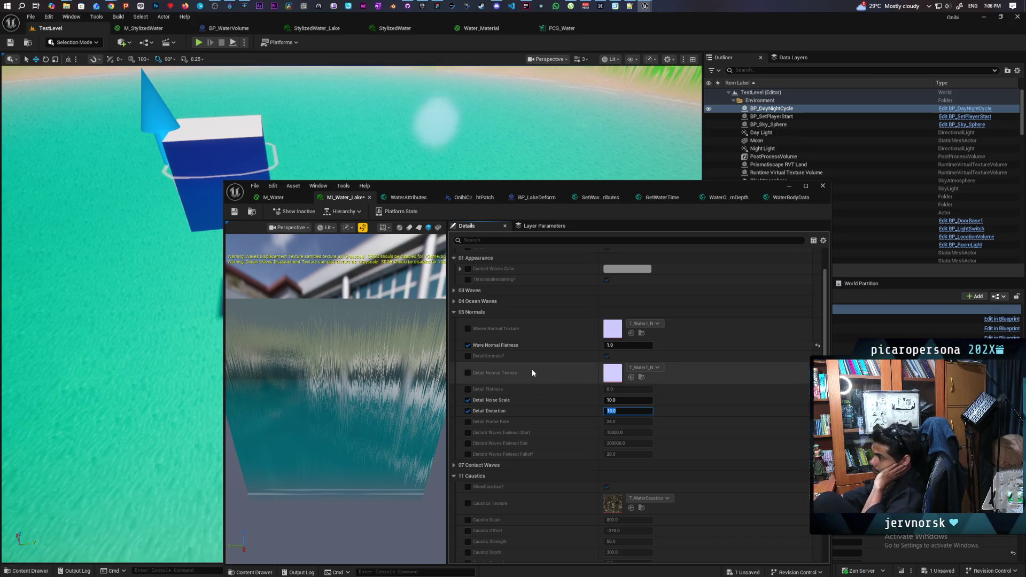
mouse_move(134, 320)
left_mouse_down()
mouse_move(123, 299)
mouse_move(139, 278)
mouse_move(129, 352)
mouse_move(132, 292)
mouse_move(116, 291)
mouse_move(91, 320)
mouse_move(64, 321)
mouse_move(86, 331)
left_mouse_up()
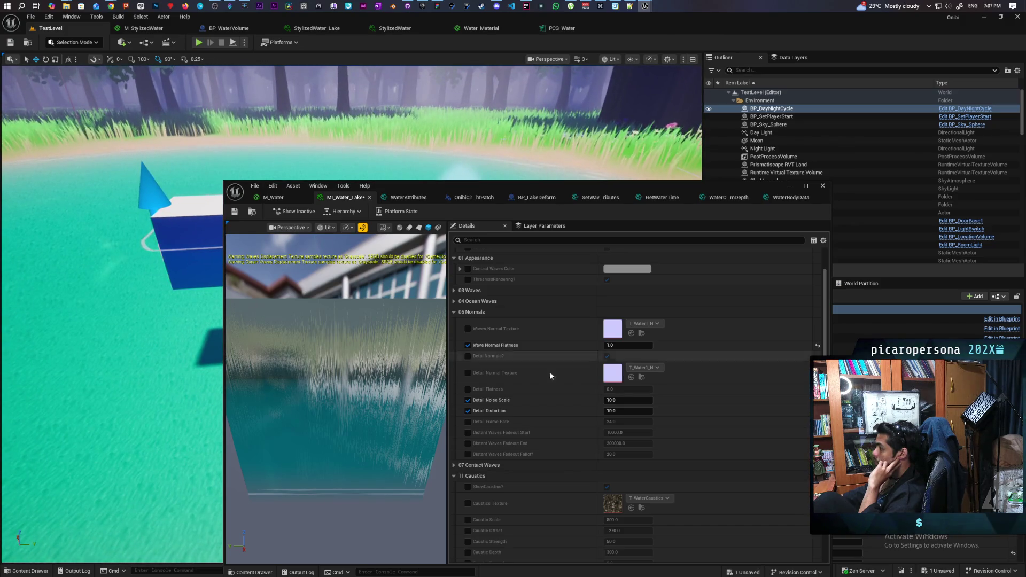
left_click(818, 345)
- Reset Detail Noise Scale and Detail Distortion, clear all three Normals overrides, and minimize the editor
left_click(817, 401)
left_click(817, 411)
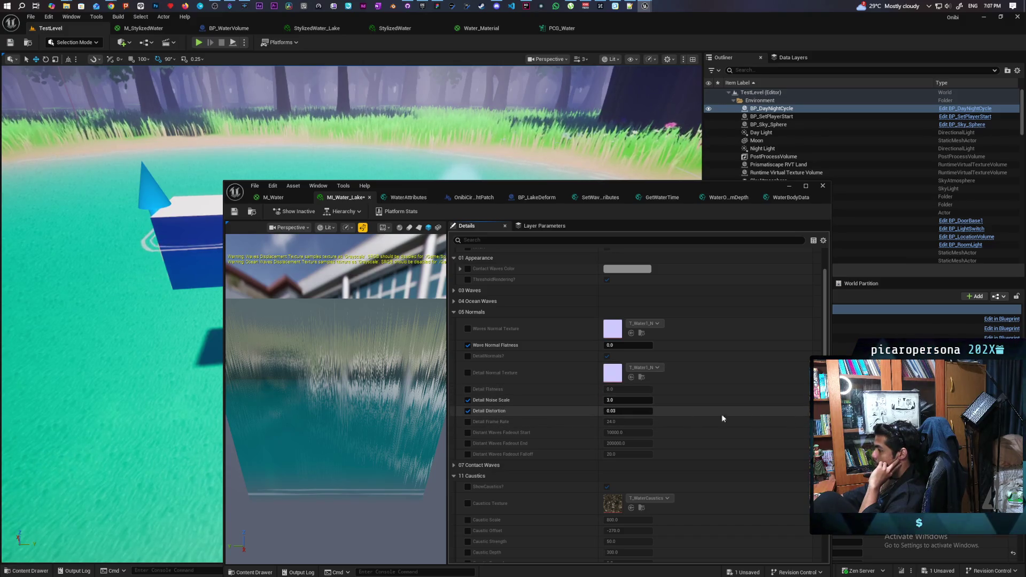
left_click(468, 345)
left_click(468, 400)
left_click(467, 411)
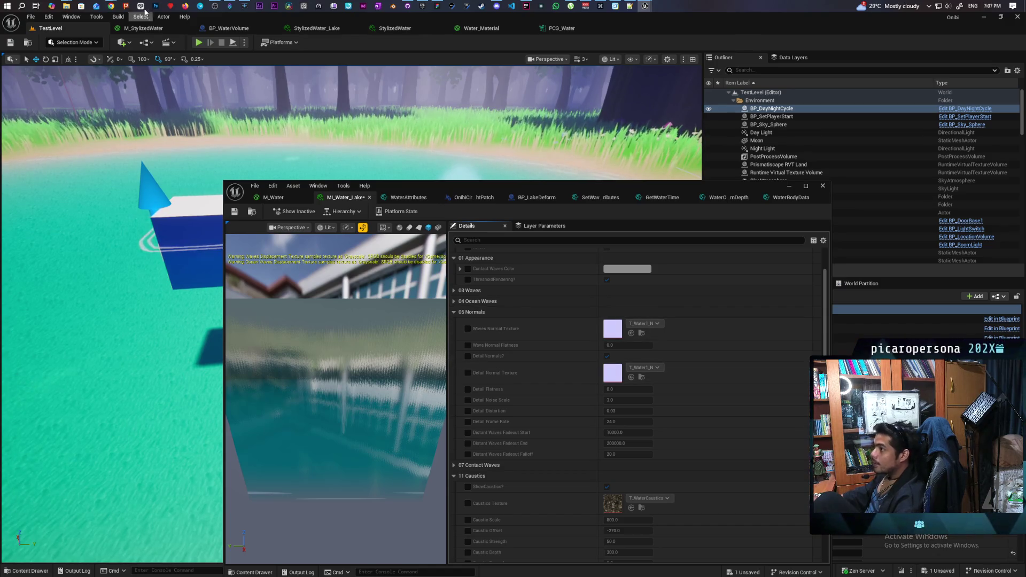
left_click(789, 186)
- Search Google for 'stylized water ripples ue5' and open the Stylized Water Material Tutorial in UE video
mouse_move(110, 6)
left_click(967, 48)
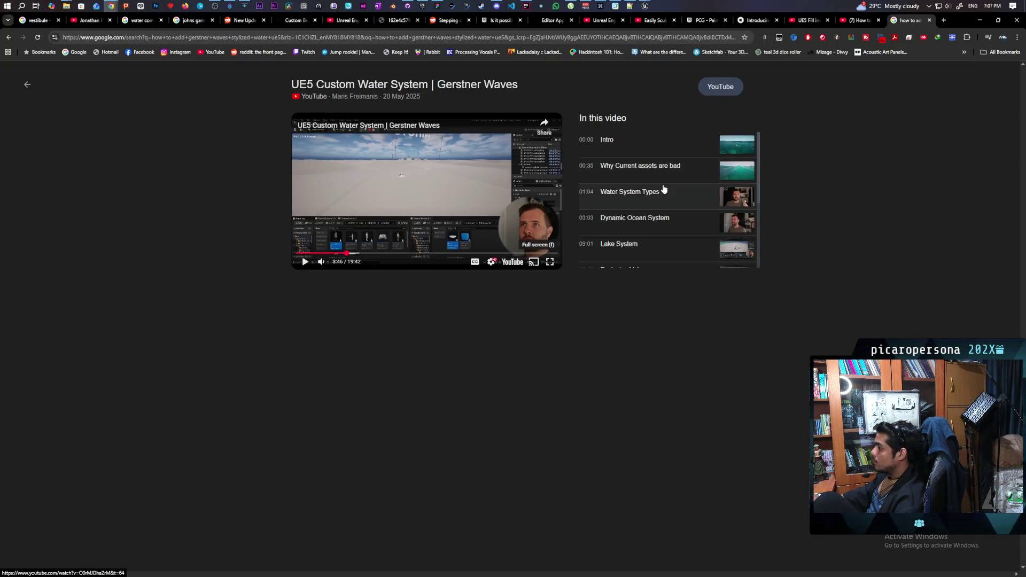
left_click(241, 38)
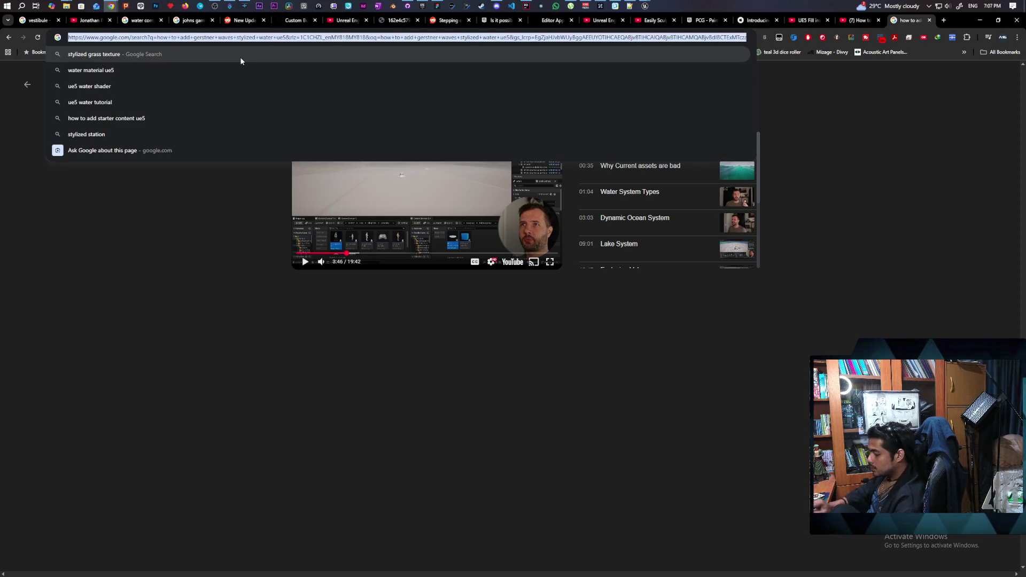
type("stylized wat")
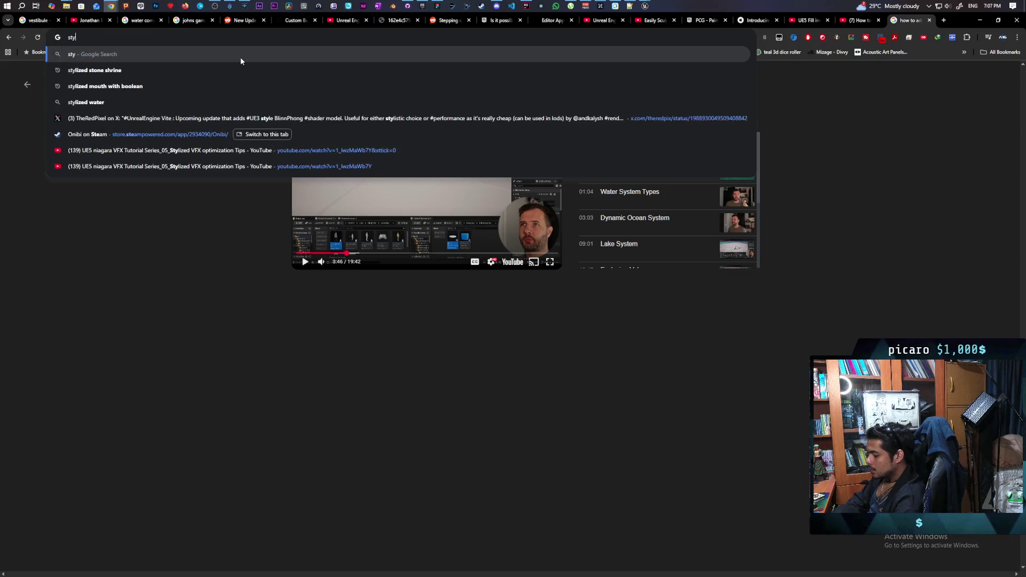
type("er ")
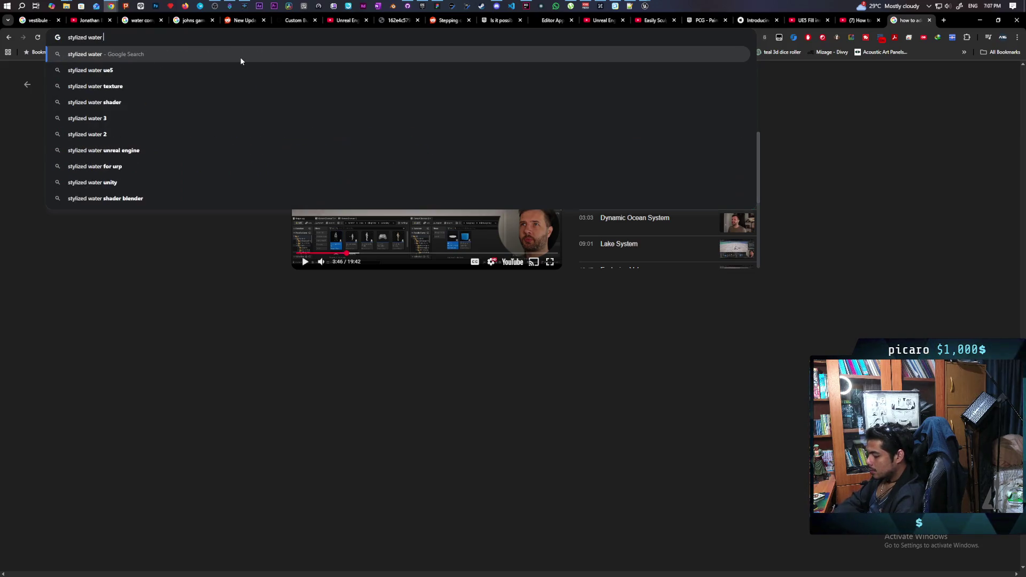
type("rippl")
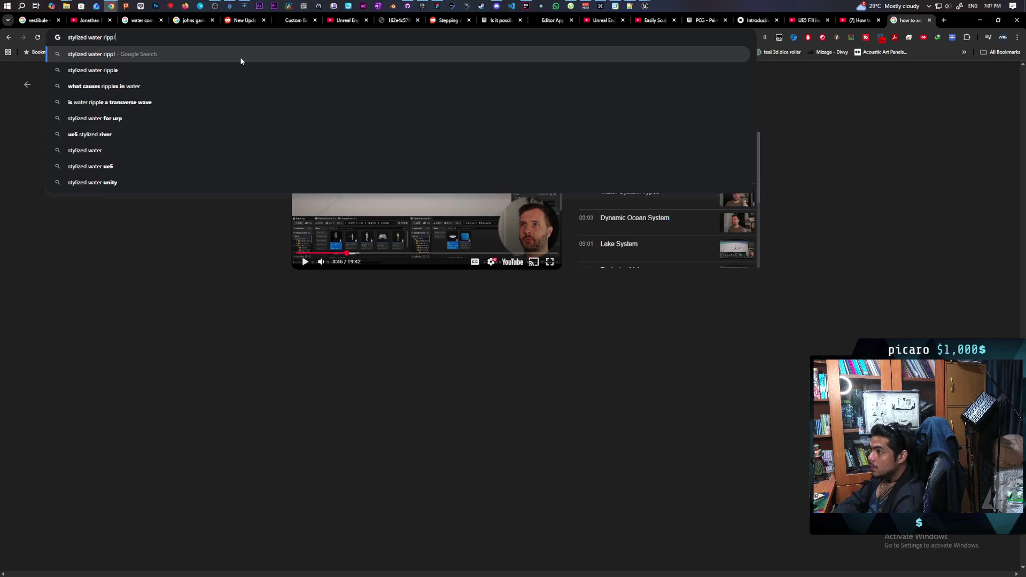
type("es ue5")
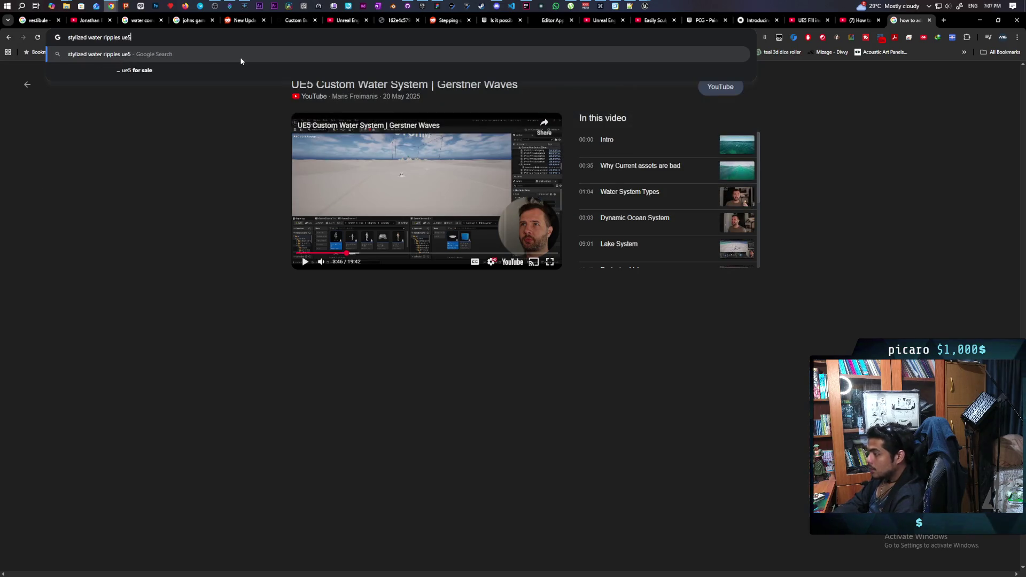
key("Return")
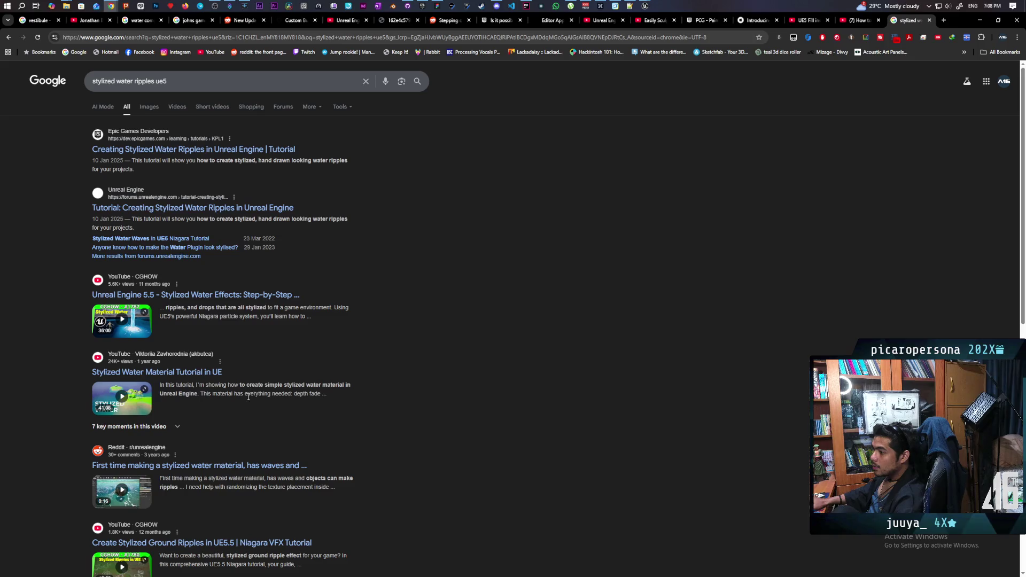
left_click(185, 376)
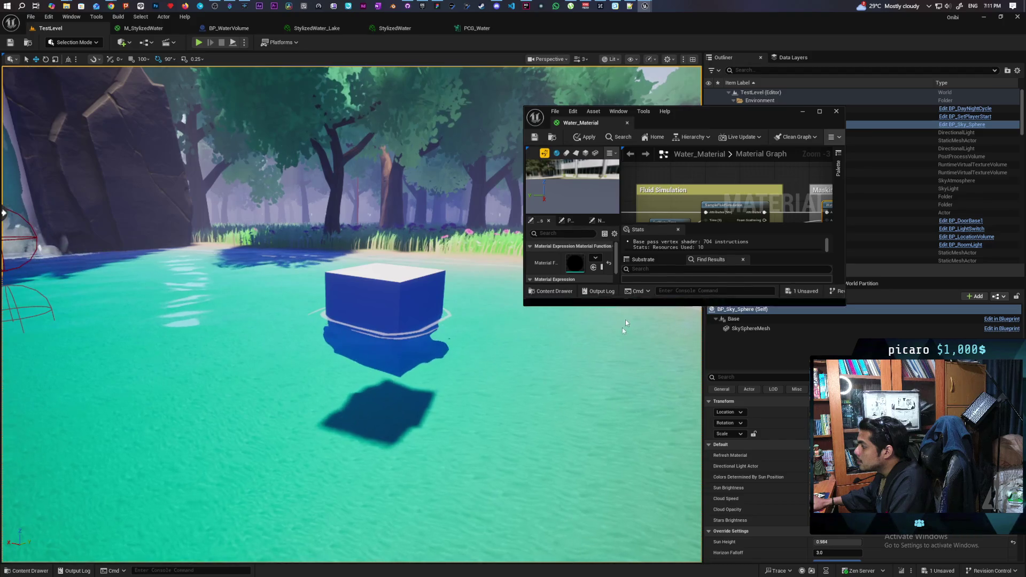
- Disconnect Scattering from ScatteringCoefficients in Water_Material and apply the change
scroll(715, 279, "up", 4)
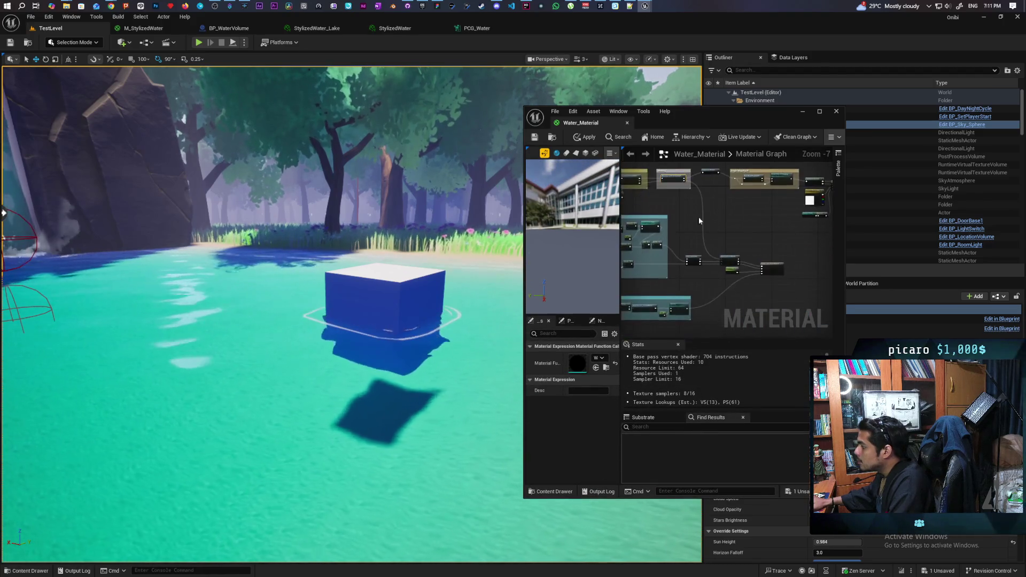
left_click_drag(694, 236, 699, 230)
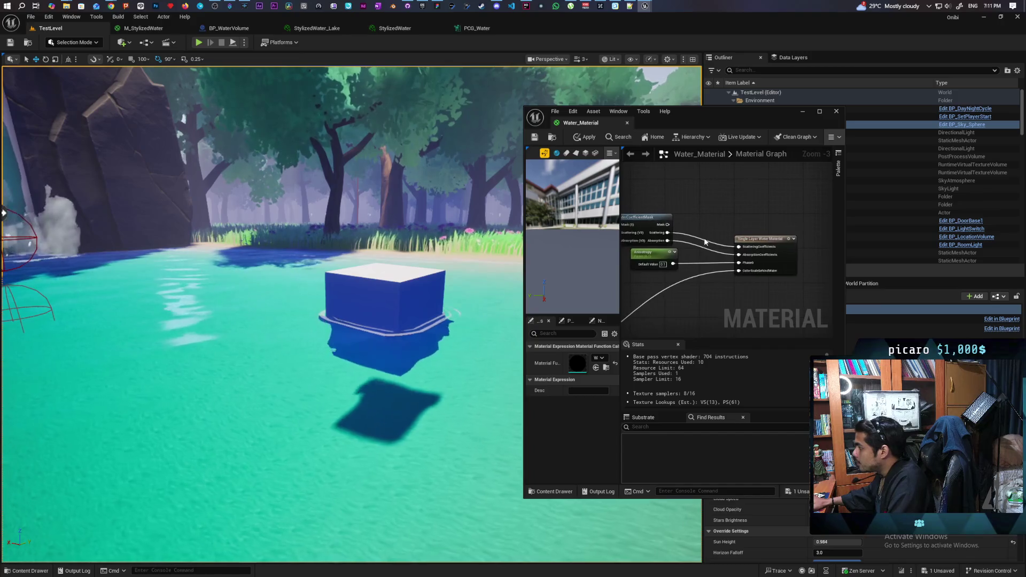
left_click(707, 244, "alt")
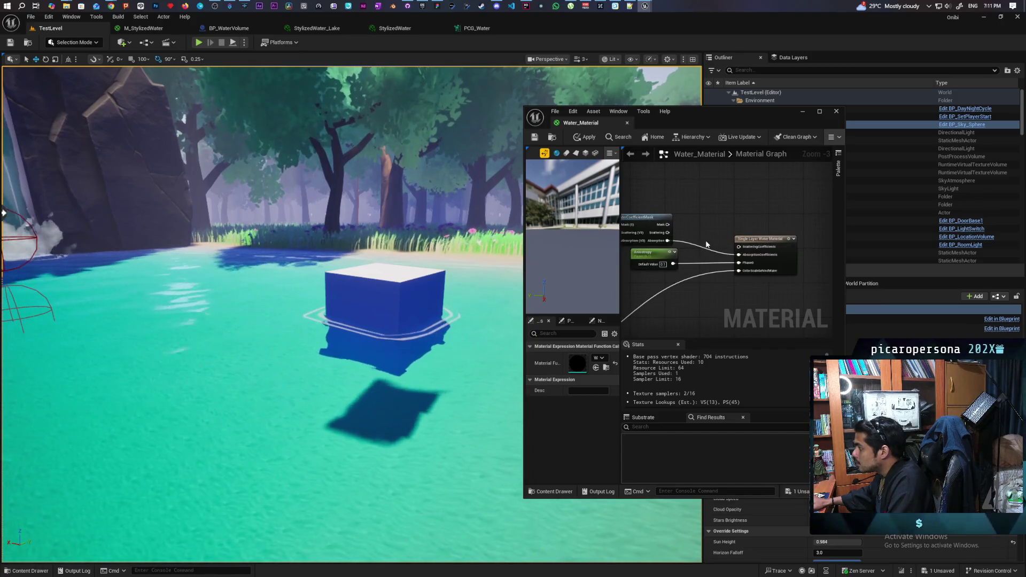
left_click(584, 138)
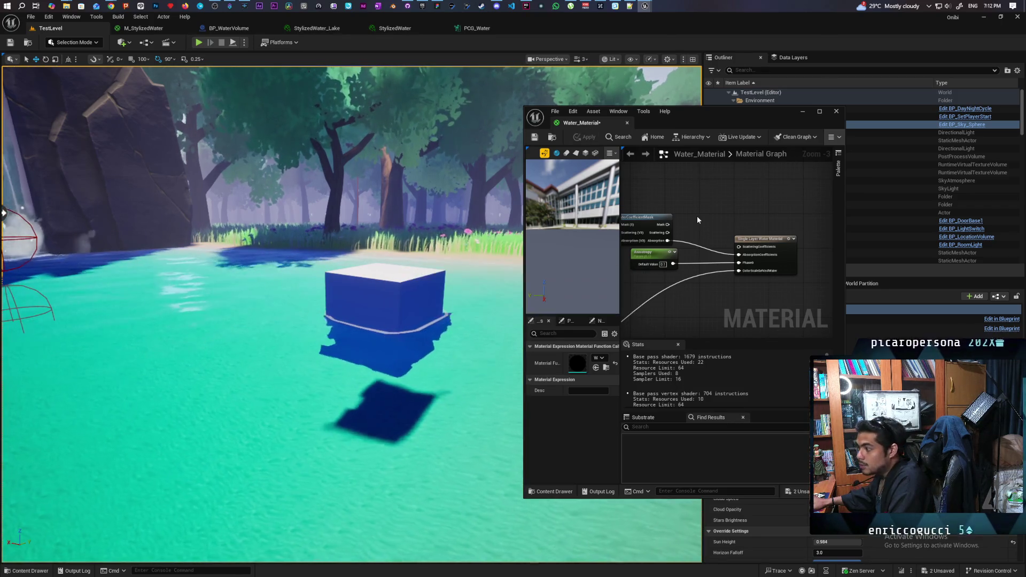
- Reconnect Scattering to the ScatteringCoefficients input and maximize the Material Editor
left_click_drag(668, 232, 739, 246)
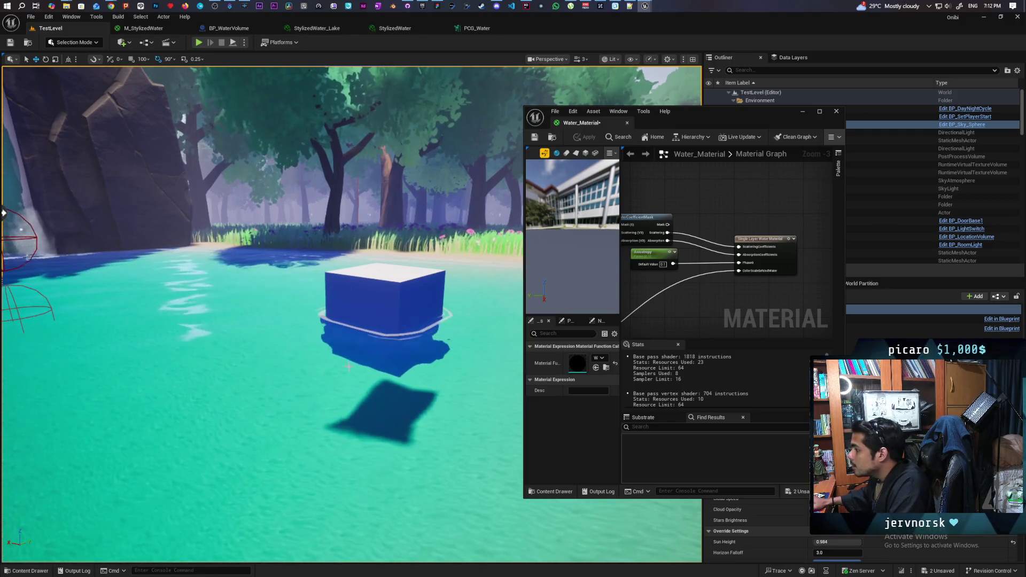
scroll(741, 240, "down", 8)
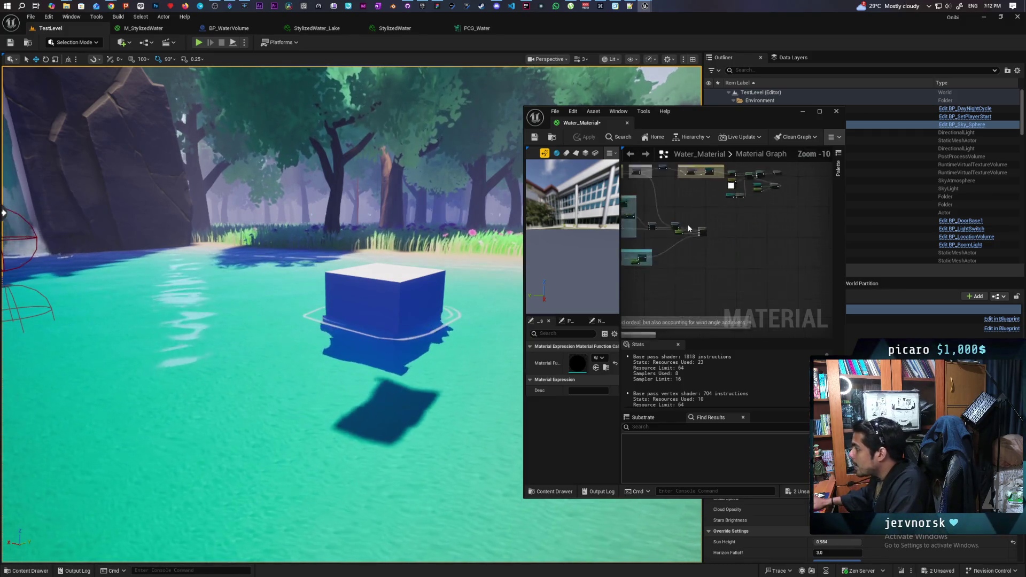
left_click_drag(742, 240, 740, 255)
scroll(703, 252, "up", 3)
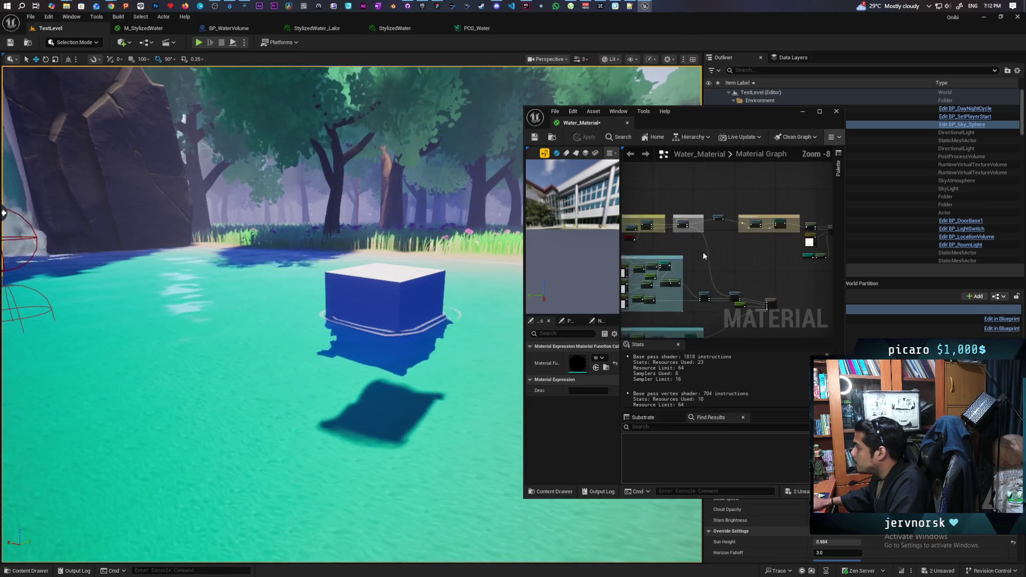
double_click(689, 107)
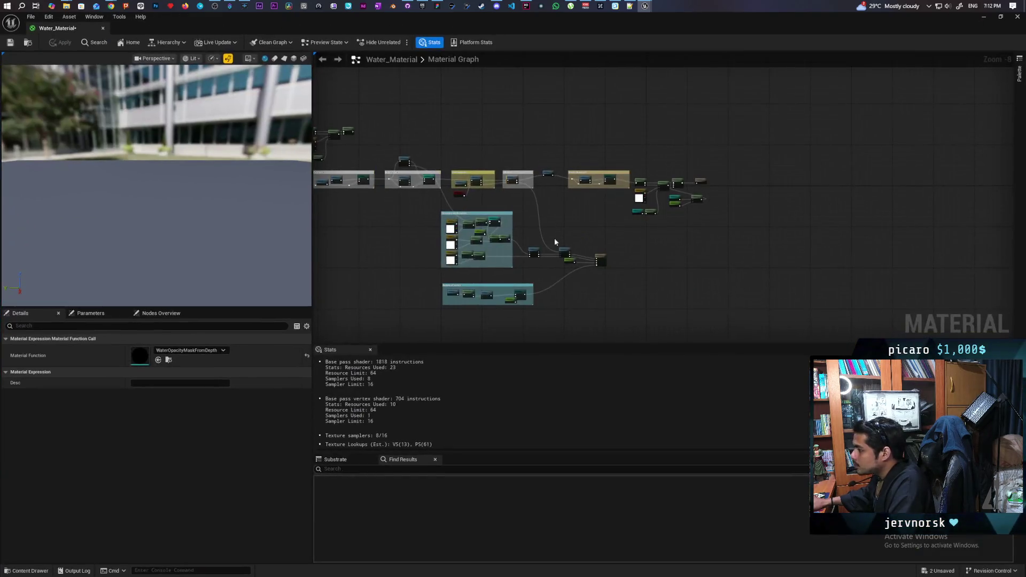
mouse_move(368, 248)
left_mouse_down()
mouse_move(540, 246)
mouse_move(663, 283)
mouse_move(750, 265)
mouse_move(836, 288)
left_mouse_up()
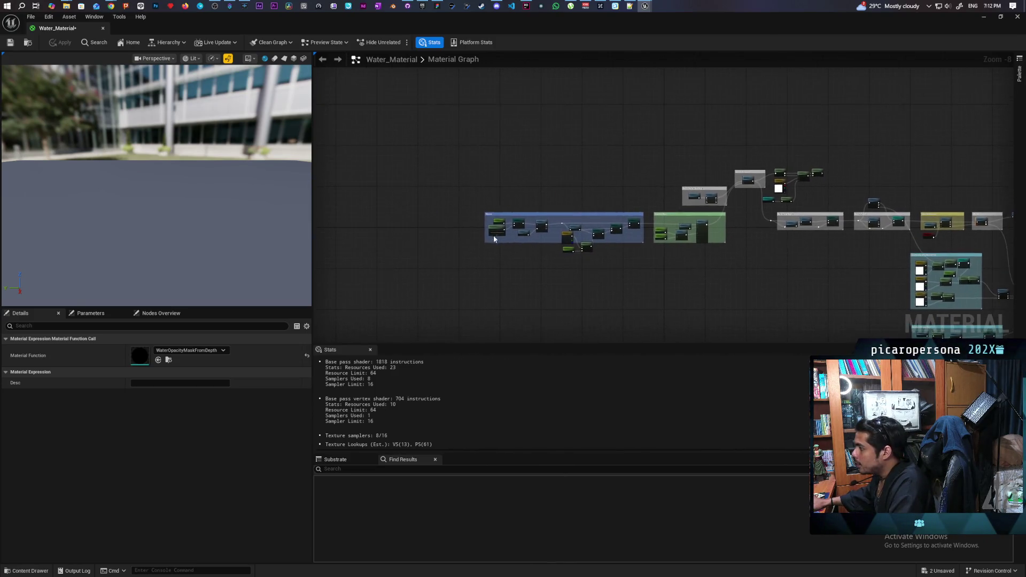
scroll(491, 232, "up", 5)
scroll(492, 232, "down", 5)
left_click_drag(577, 175, 492, 173)
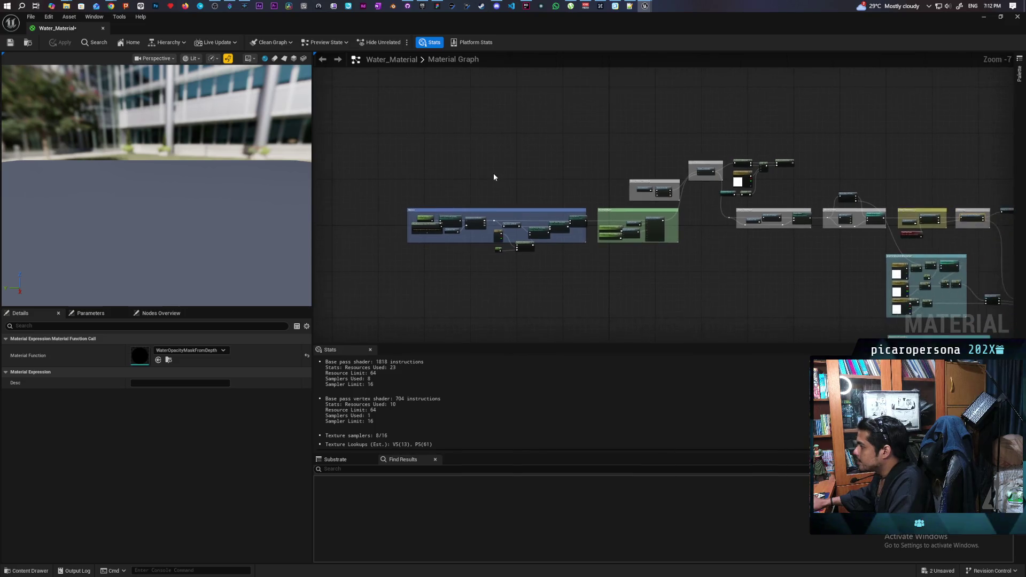
scroll(492, 173, "down", 3)
left_click(763, 215)
scroll(591, 244, "up", 8)
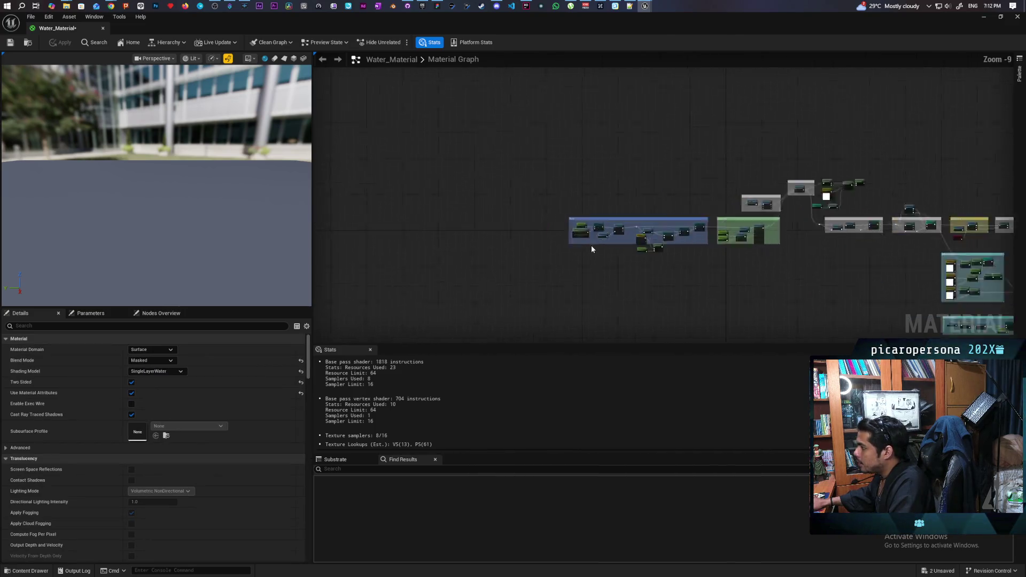
left_click_drag(633, 248, 571, 285)
scroll(503, 249, "up", 3)
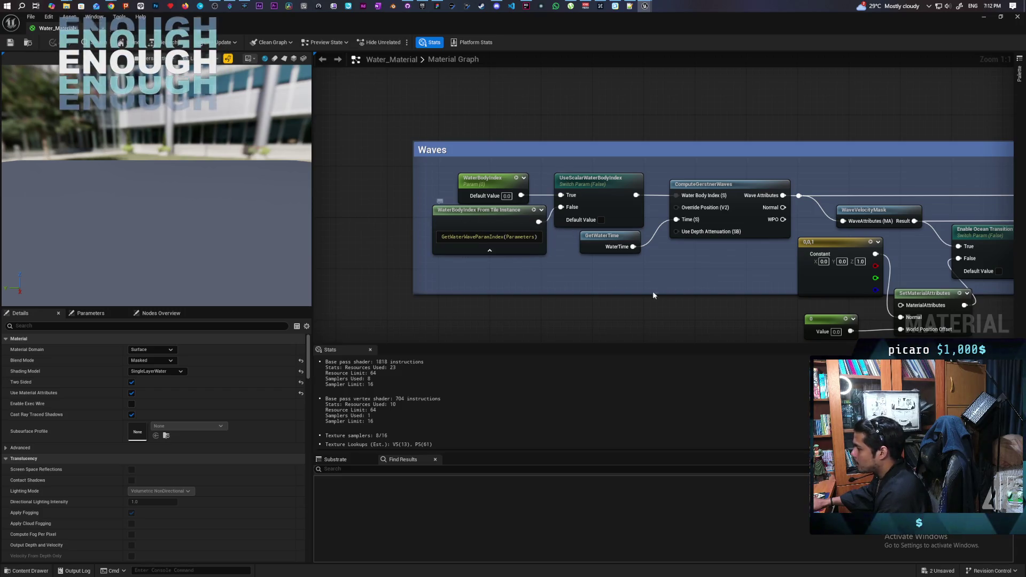
left_click_drag(652, 295, 466, 290)
left_click(521, 204)
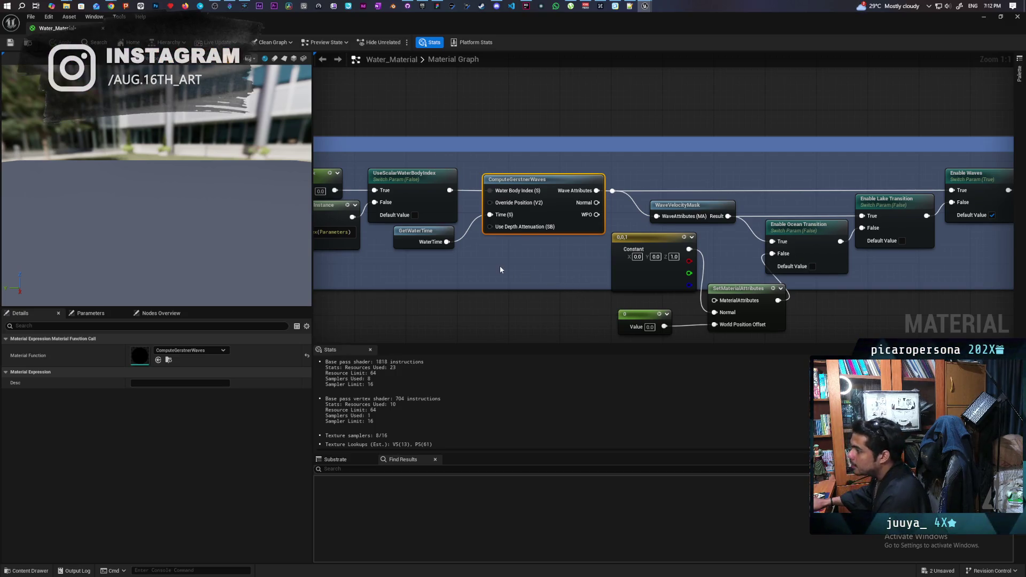
scroll(499, 265, "down", 2)
scroll(443, 297, "down", 3)
mouse_move(447, 292)
left_mouse_down()
mouse_move(476, 286)
mouse_move(447, 273)
left_mouse_up()
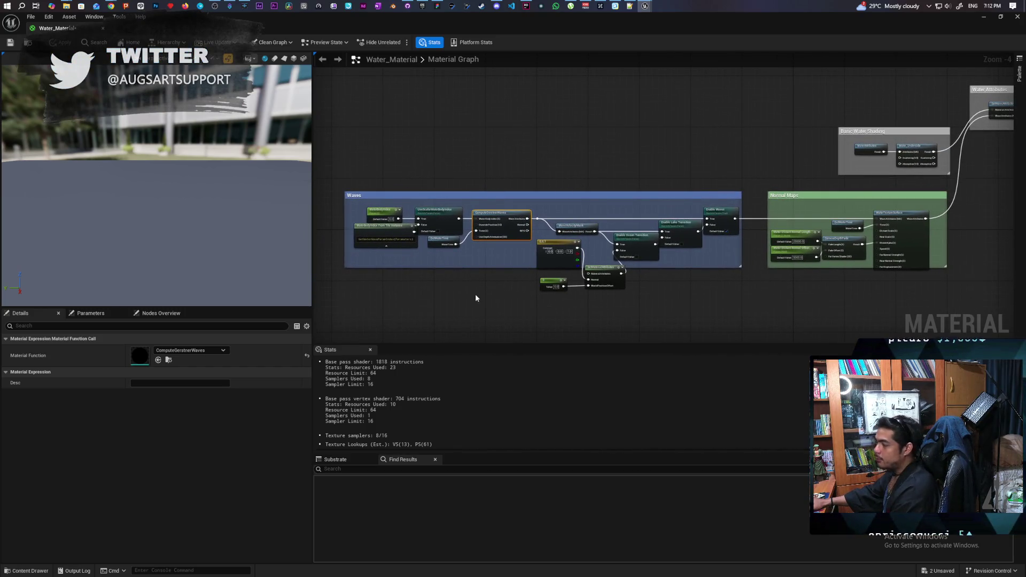
left_click_drag(727, 275, 662, 252)
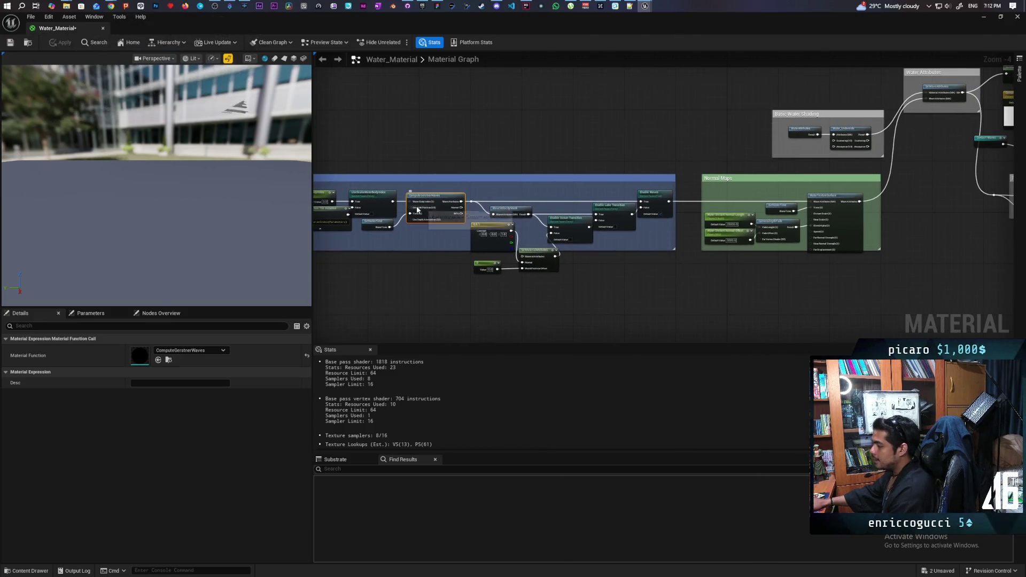
scroll(418, 210, "up", 5)
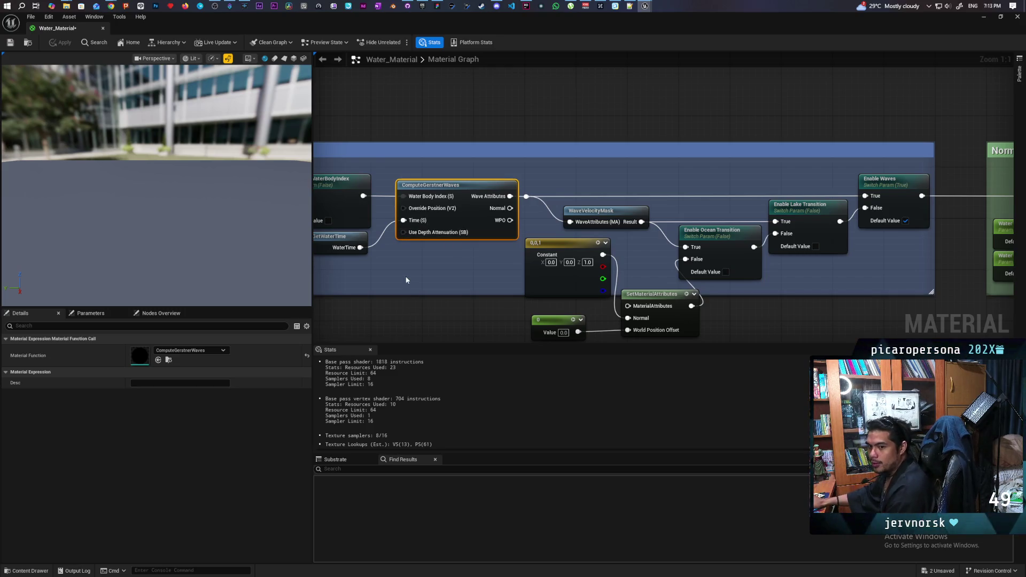
scroll(600, 231, "down", 5)
scroll(600, 231, "down", 1)
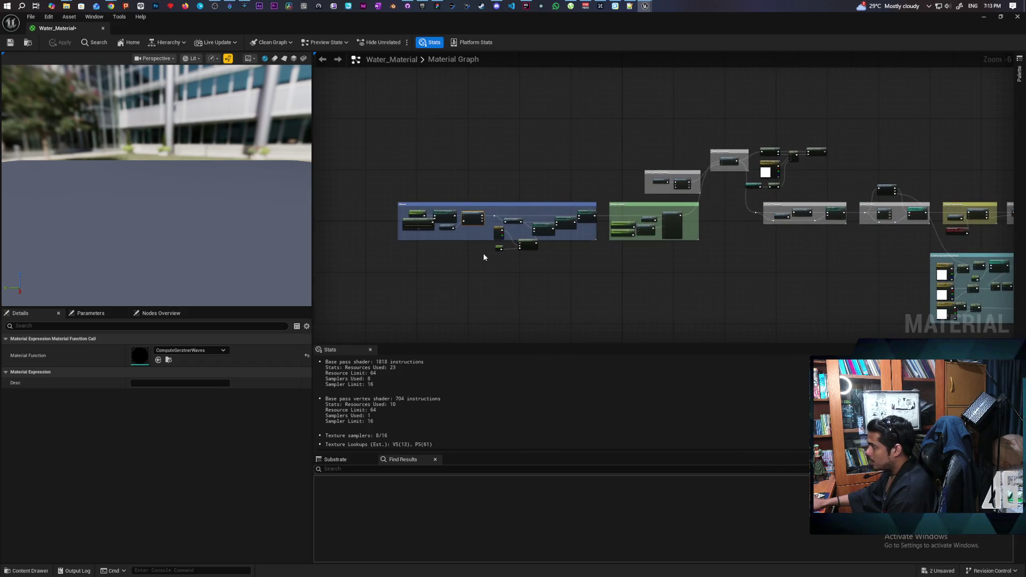
left_click_drag(486, 146, 901, 272)
left_click(577, 248)
scroll(580, 254, "up", 4)
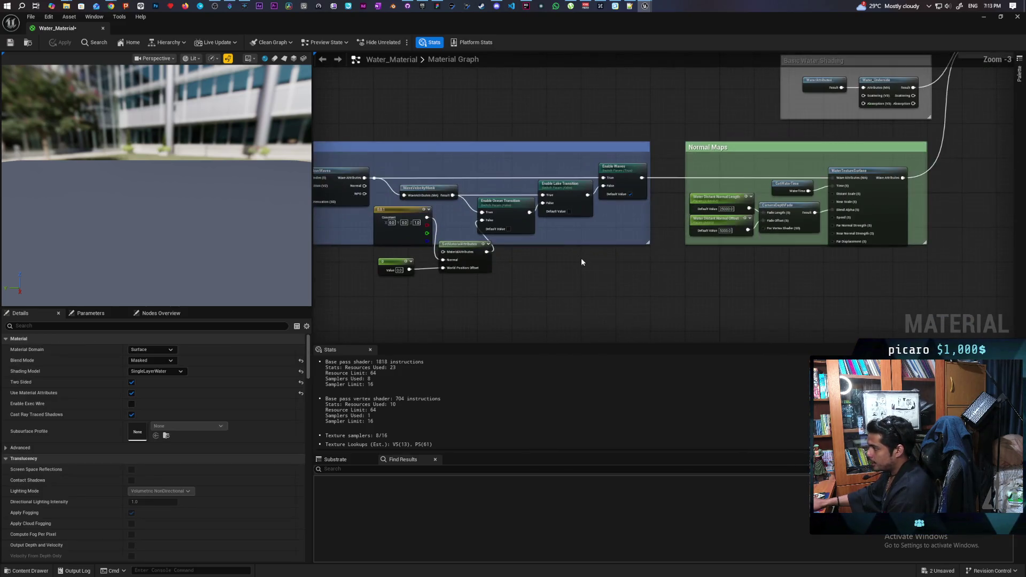
mouse_move(591, 283)
left_mouse_down()
mouse_move(603, 287)
mouse_move(587, 288)
left_mouse_up()
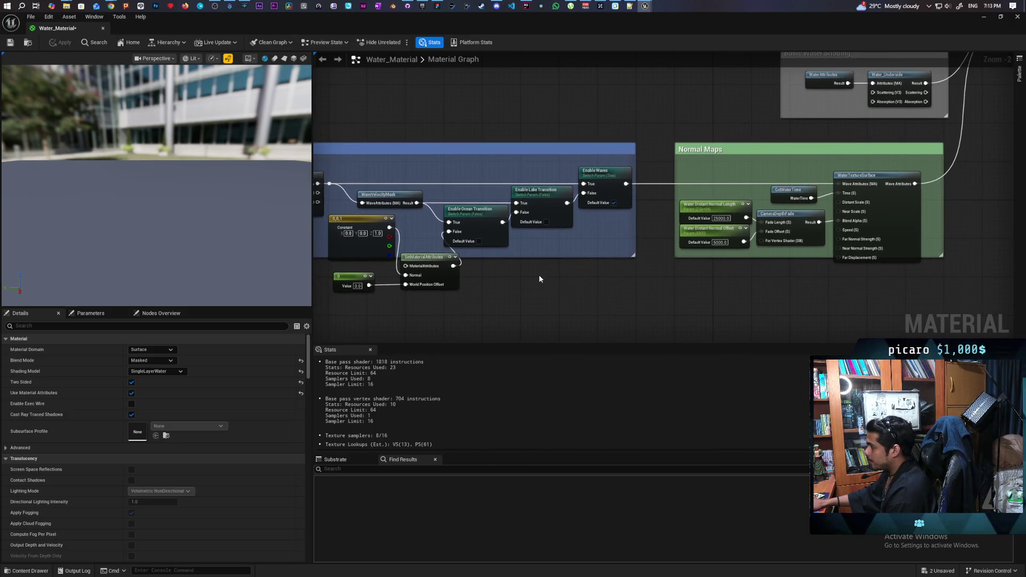
left_click_drag(761, 192, 572, 202)
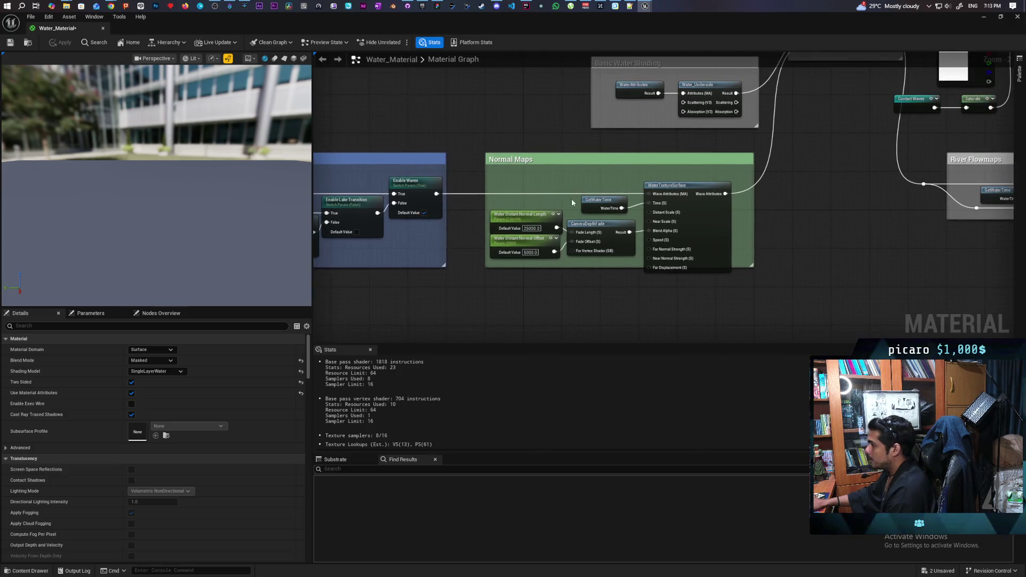
left_click(487, 167)
left_click(601, 207)
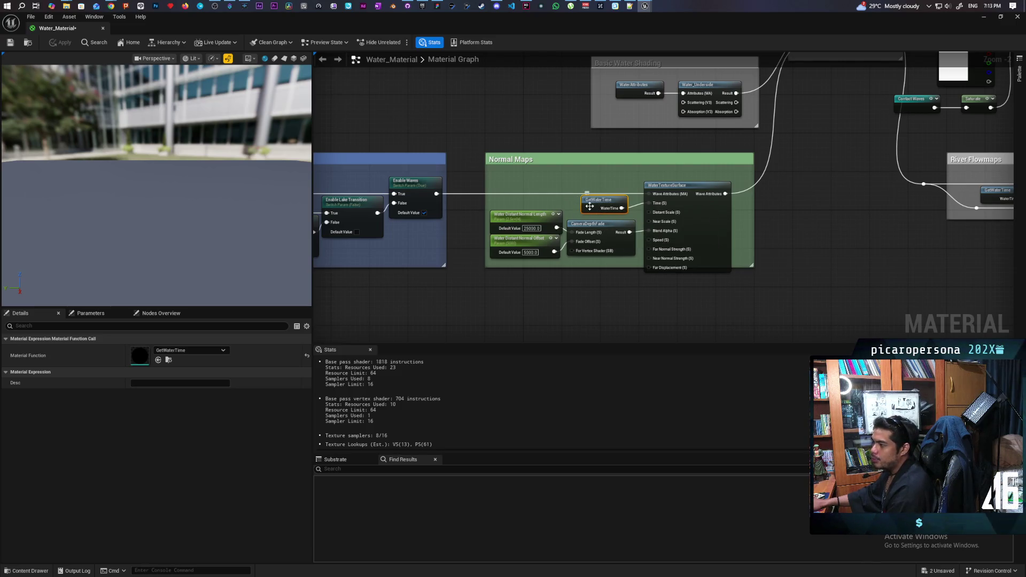
mouse_move(590, 206)
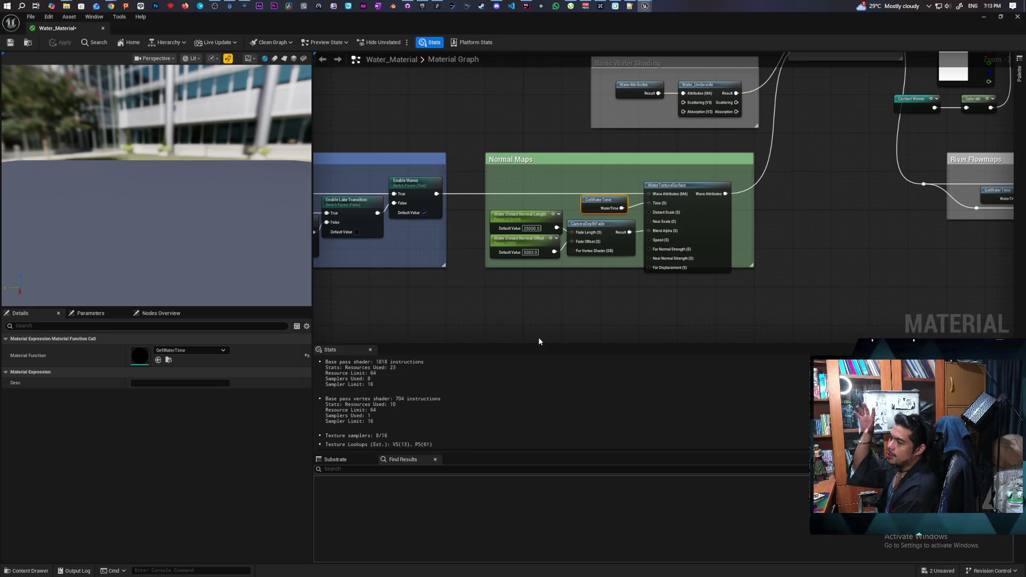
left_click_drag(541, 344, 460, 282)
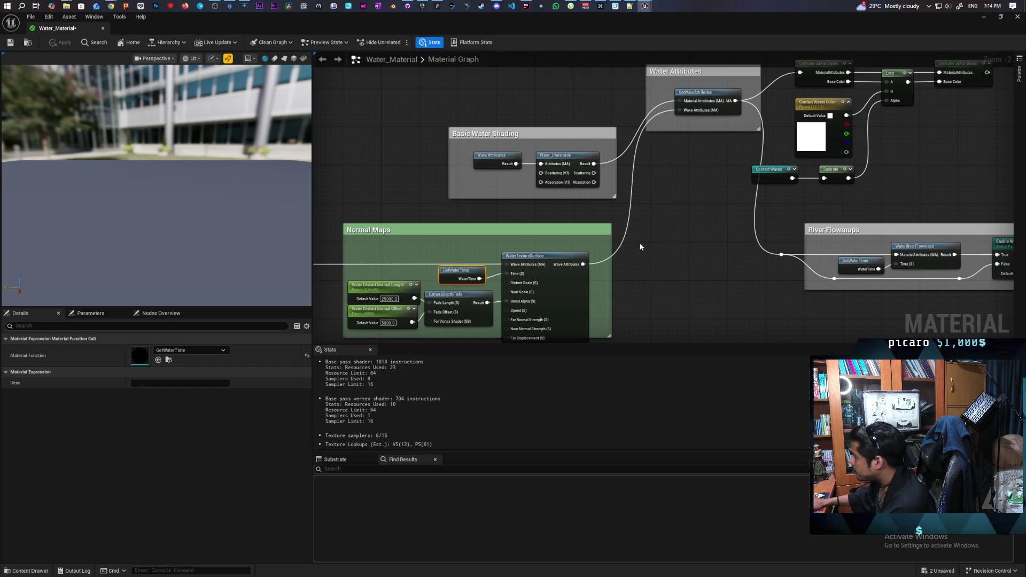
- Pan the Water_Material graph past River Flowmaps and Beach Foam to the Masking and Height Mapping groups
mouse_move(681, 198)
left_mouse_down()
mouse_move(474, 295)
mouse_move(488, 293)
left_mouse_up()
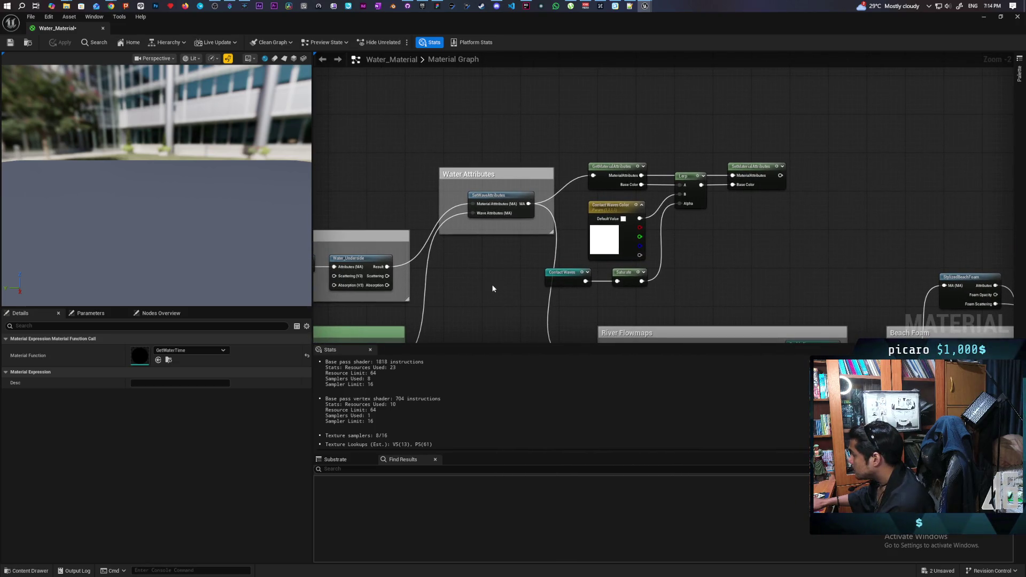
mouse_move(788, 289)
left_mouse_down()
mouse_move(678, 175)
mouse_move(677, 231)
mouse_move(660, 271)
mouse_move(678, 222)
left_mouse_up()
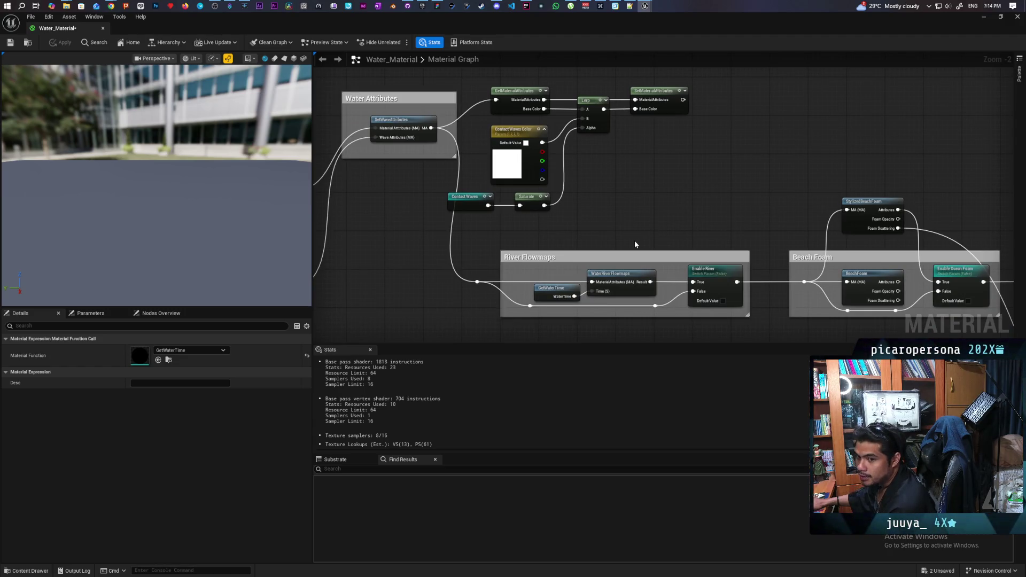
mouse_move(631, 230)
left_mouse_down()
mouse_move(634, 245)
mouse_move(575, 201)
mouse_move(573, 229)
mouse_move(672, 242)
left_mouse_up()
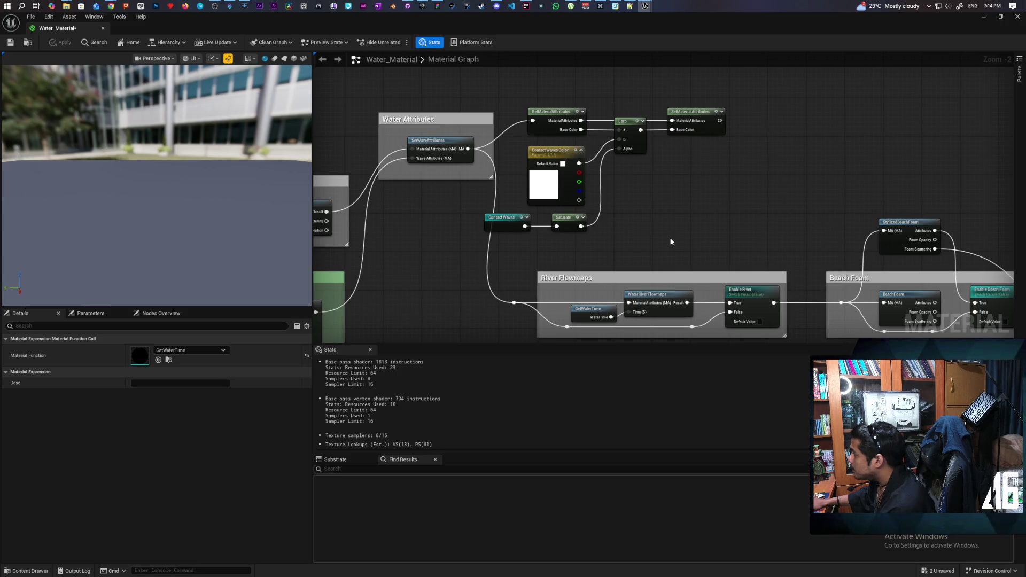
mouse_move(615, 251)
left_mouse_down()
mouse_move(554, 211)
mouse_move(483, 202)
left_mouse_up()
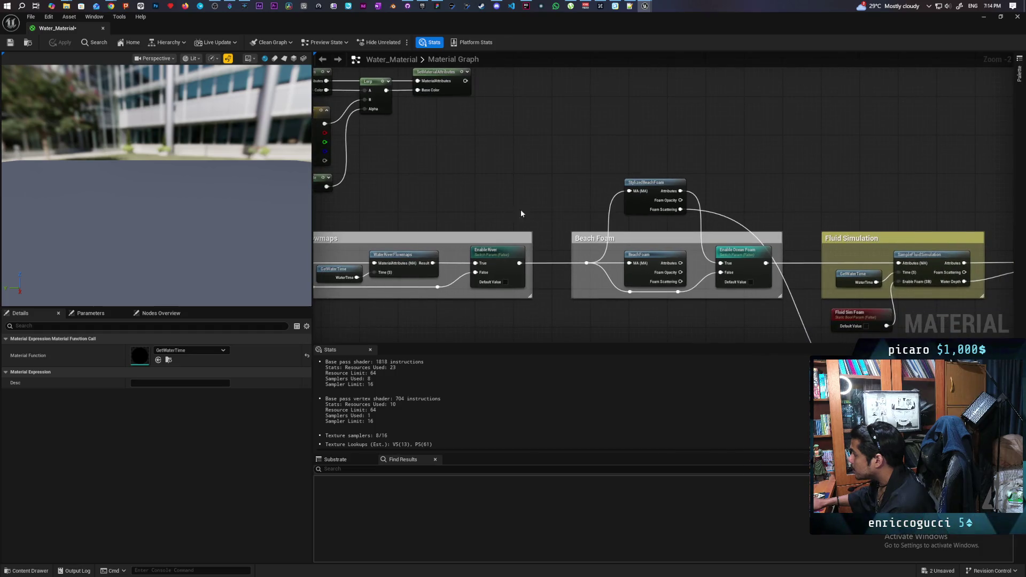
left_click_drag(756, 207, 440, 194)
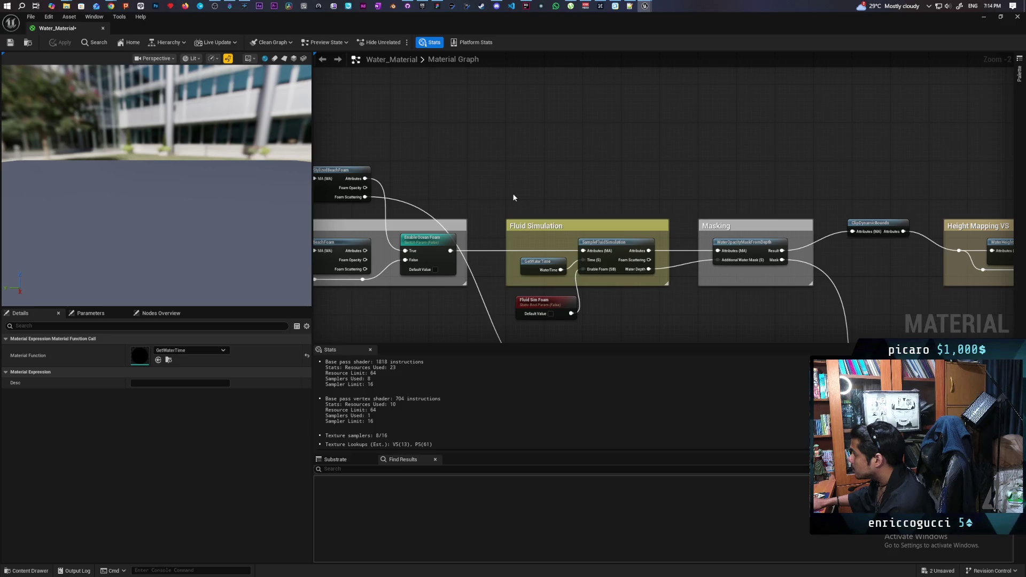
- Marquee-select the Fluid Simulation, Masking and Water Attributes groups, then float the editor over the level
mouse_move(518, 194)
left_mouse_down()
mouse_move(625, 335)
mouse_move(640, 315)
left_mouse_up()
left_click_drag(708, 299, 527, 294)
mouse_move(569, 187)
left_mouse_down()
mouse_move(595, 303)
mouse_move(841, 291)
mouse_move(495, 290)
mouse_move(577, 252)
mouse_move(589, 291)
left_mouse_up()
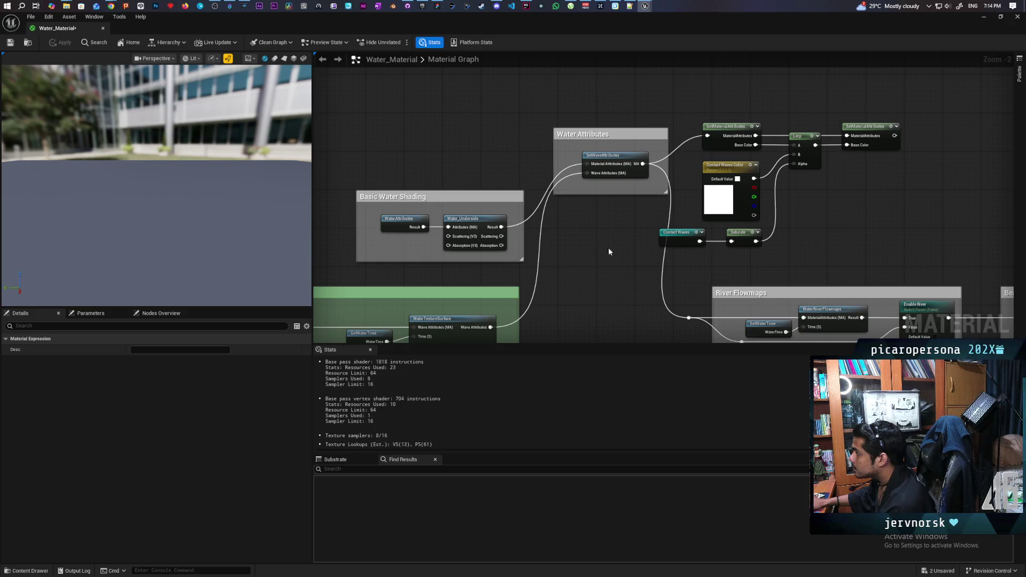
mouse_move(612, 156)
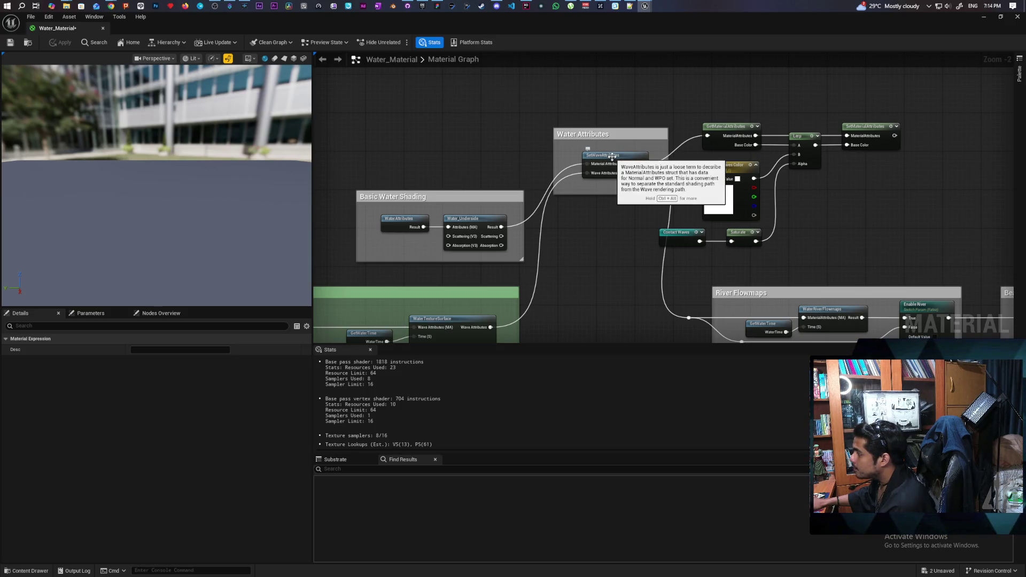
left_click_drag(603, 91, 605, 251)
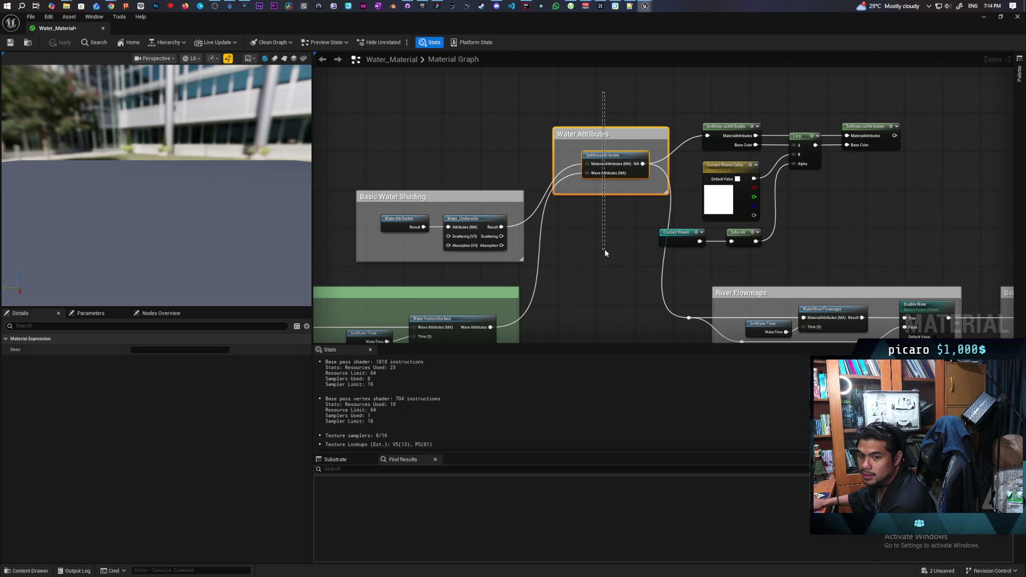
left_click_drag(604, 249, 603, 249)
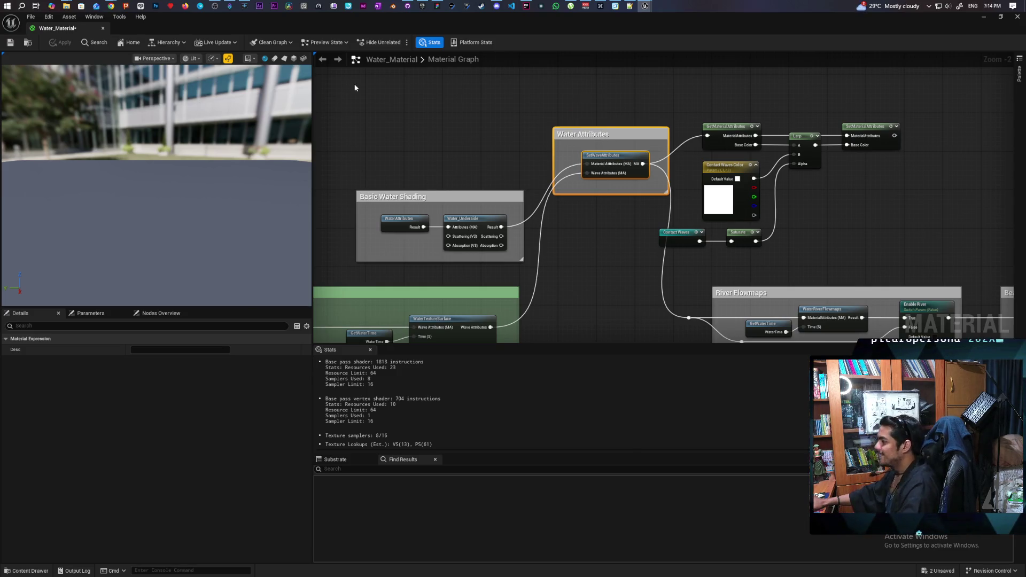
left_click_drag(196, 28, 541, 104)
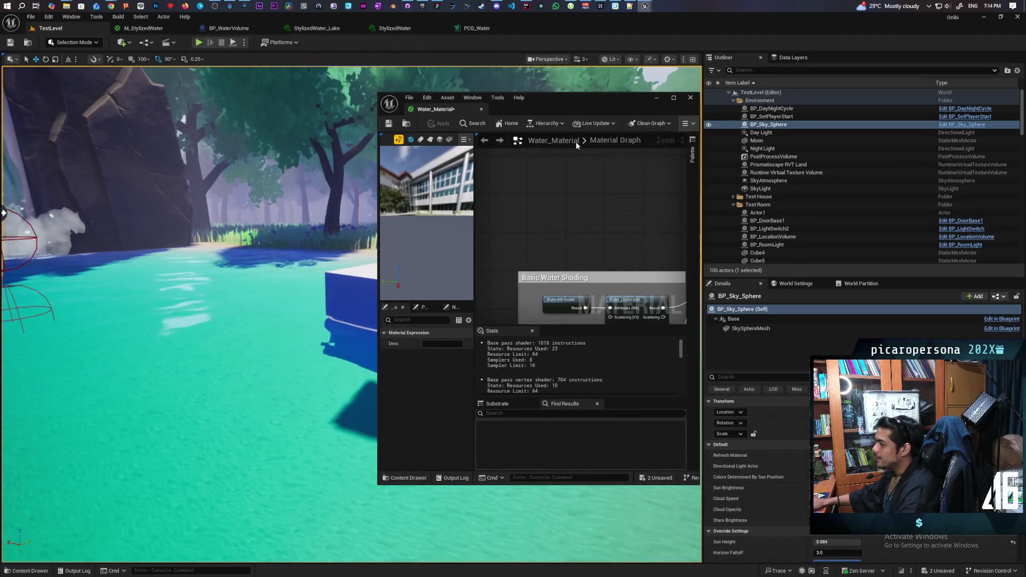
- Reconnect the Wave Attributes output to SetWaveAttributes and apply it to the lake
scroll(587, 207, "up", 2)
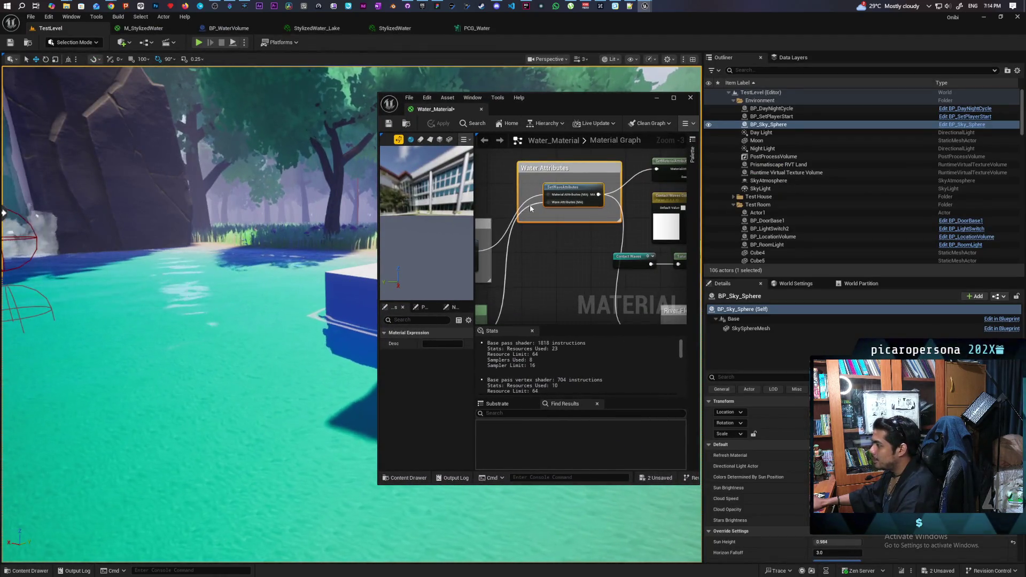
left_click(440, 127)
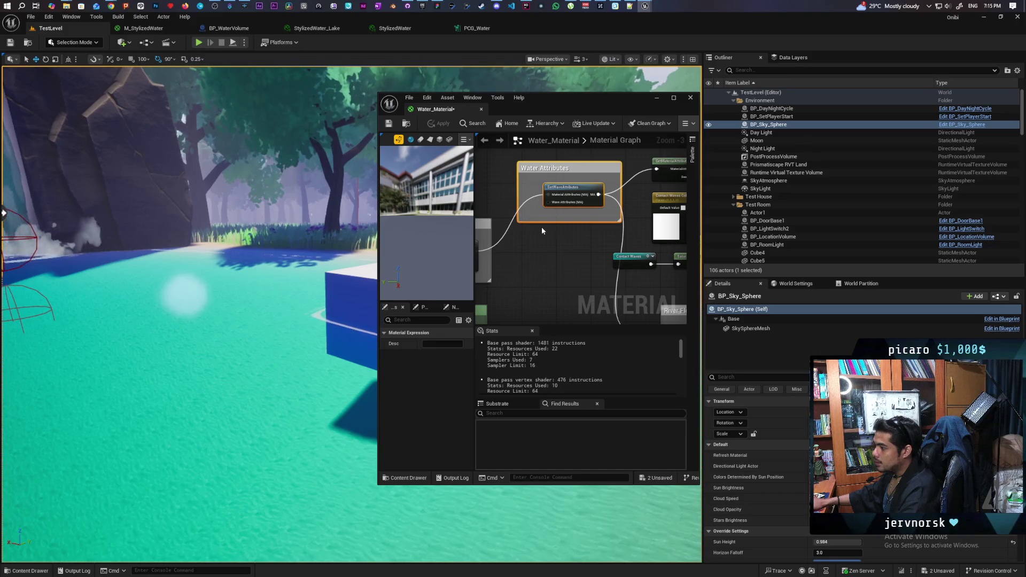
mouse_move(534, 250)
left_mouse_down()
mouse_move(588, 249)
mouse_move(583, 198)
left_mouse_up()
left_click_drag(512, 289, 596, 150)
left_click(439, 124)
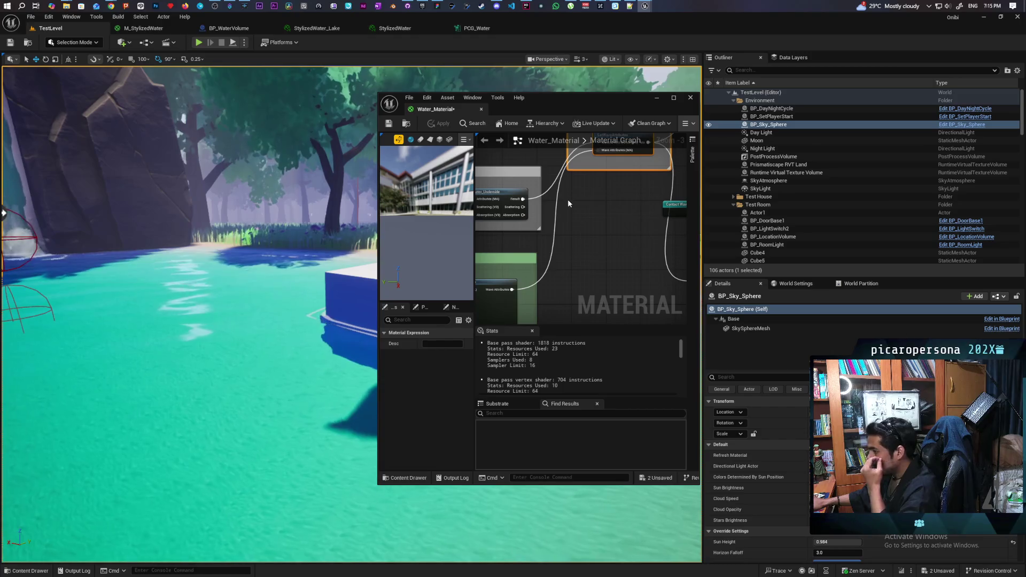
- Look over the river flowmap and contact wave nodes, then open the SetWaveAttributes function
left_click_drag(572, 204, 588, 194)
scroll(588, 194, "down", 6)
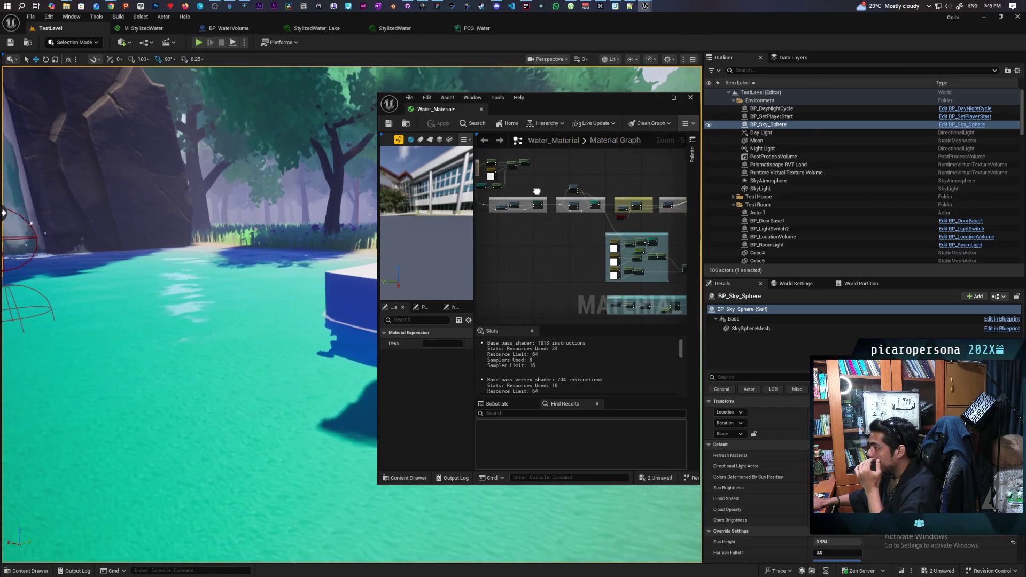
scroll(545, 195, "up", 5)
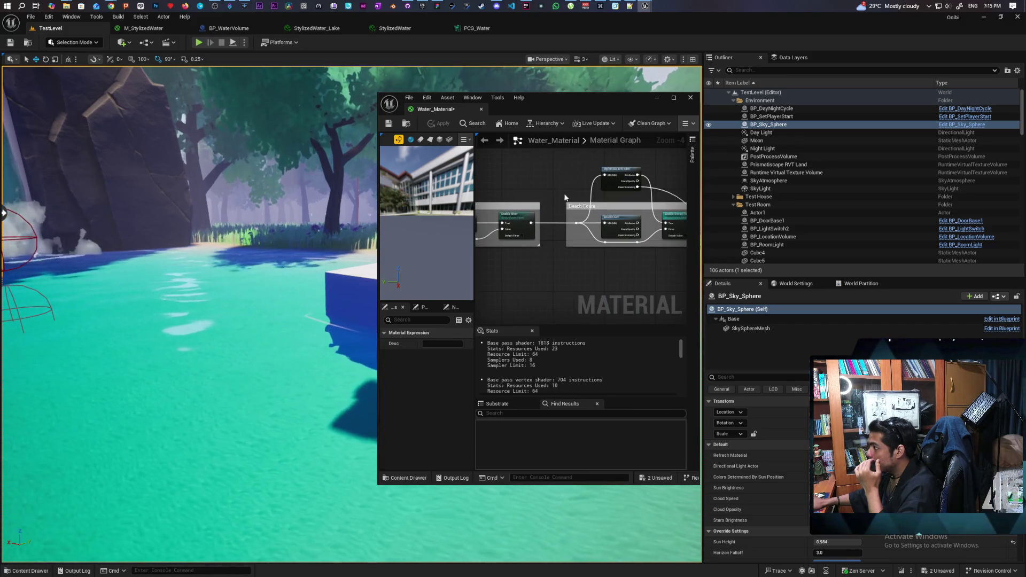
scroll(598, 200, "up", 1)
mouse_move(598, 201)
left_mouse_down()
mouse_move(621, 196)
mouse_move(601, 194)
mouse_move(572, 279)
mouse_move(603, 280)
mouse_move(620, 235)
mouse_move(638, 225)
mouse_move(619, 211)
mouse_move(619, 253)
mouse_move(660, 264)
mouse_move(684, 239)
mouse_move(656, 244)
mouse_move(604, 224)
mouse_move(577, 196)
mouse_move(598, 224)
mouse_move(591, 213)
mouse_move(644, 233)
mouse_move(682, 281)
left_mouse_up()
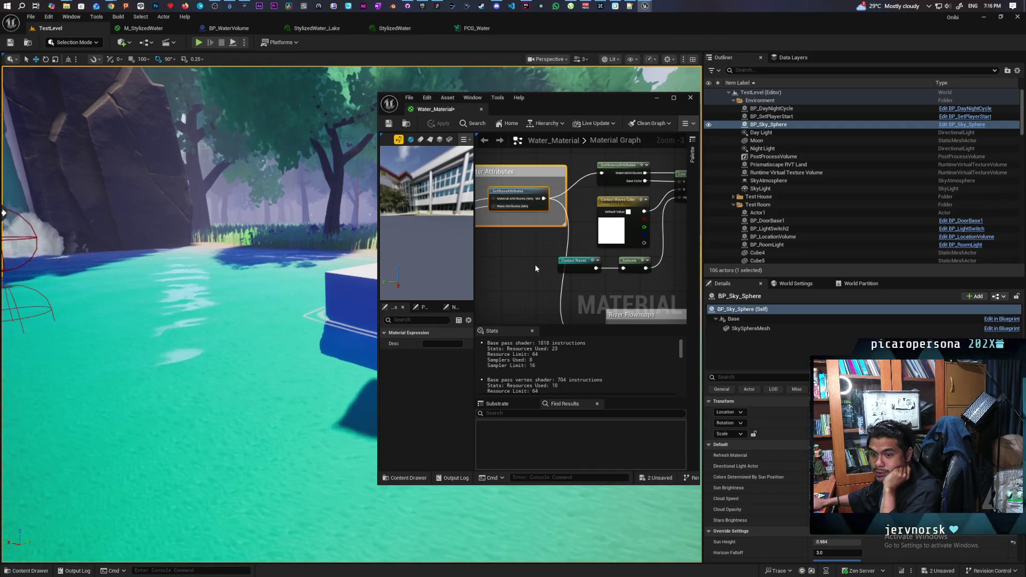
left_click_drag(540, 260, 531, 255)
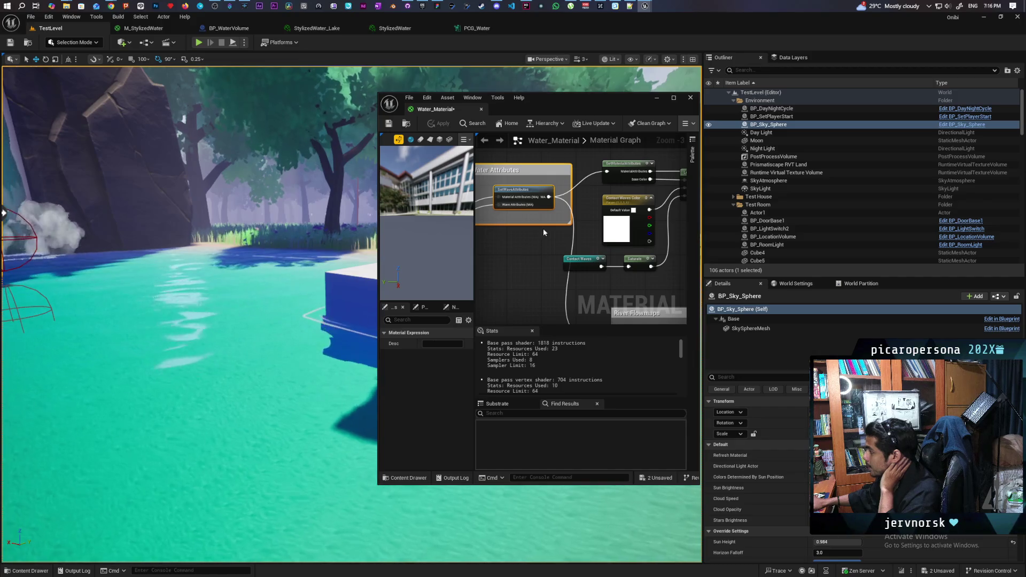
double_click(542, 202)
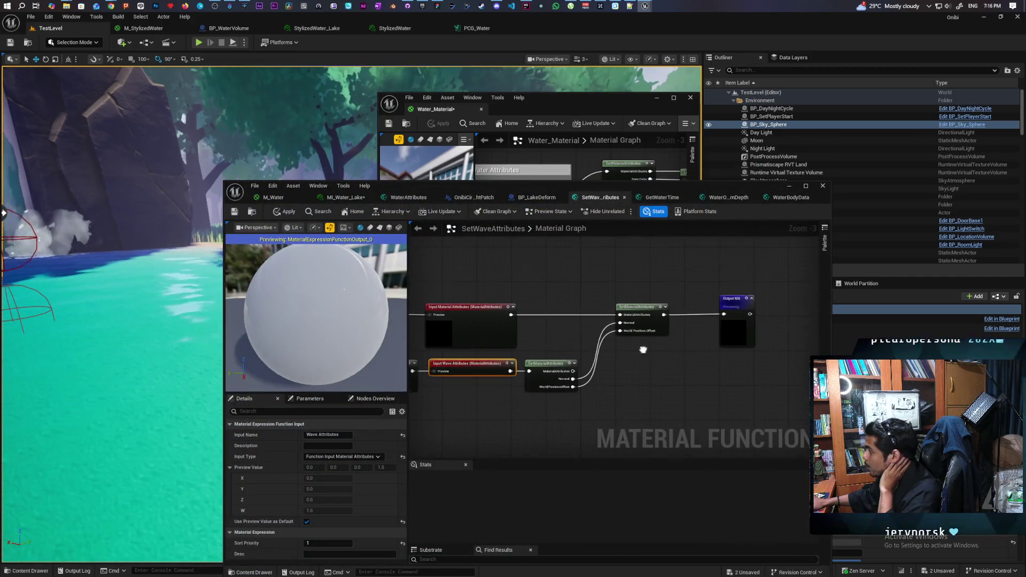
- In SetWaveAttributes, relink GetMaterialAttributes Normal into SetMaterialAttributes Normal, then fly toward the blue cube
left_click_drag(457, 188, 602, 157)
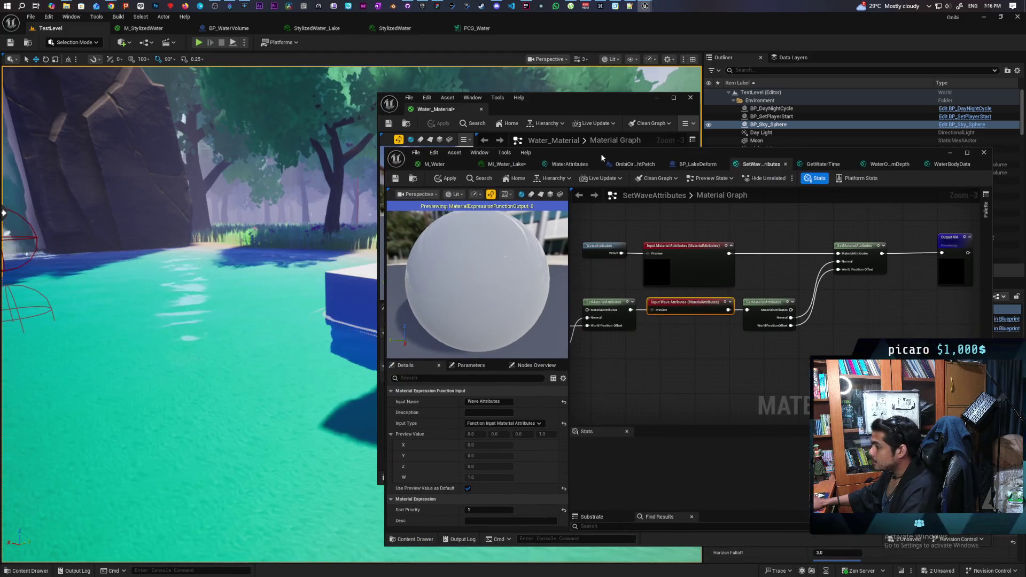
left_click(828, 267, "alt")
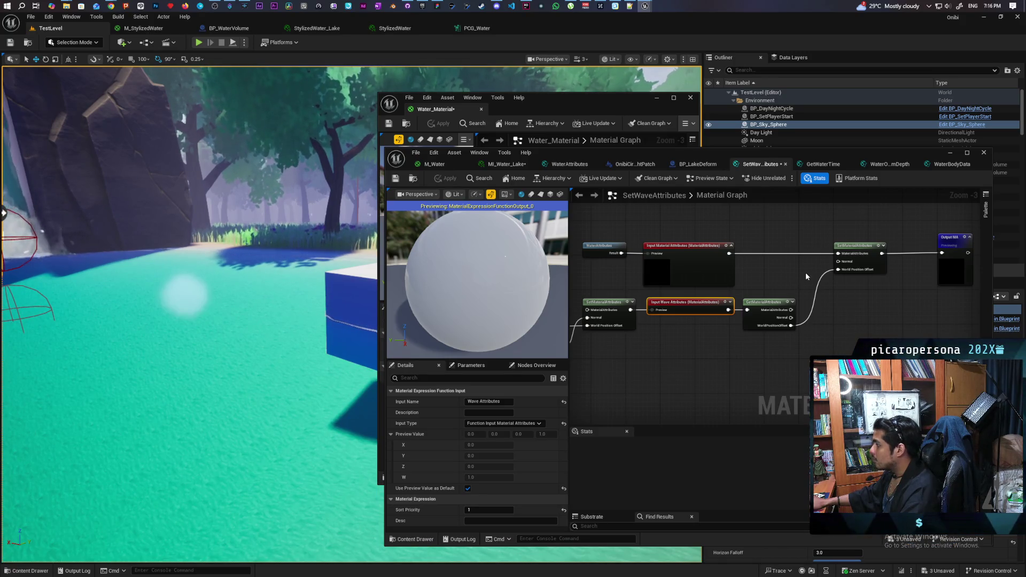
left_click_drag(790, 318, 838, 261)
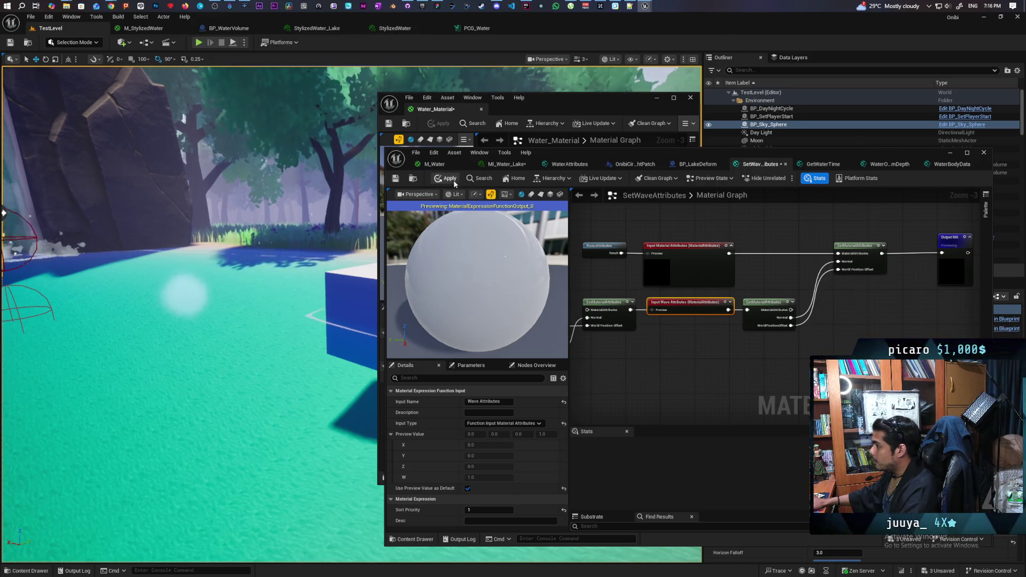
mouse_move(646, 360)
left_mouse_down()
mouse_move(720, 341)
mouse_move(701, 346)
left_mouse_up()
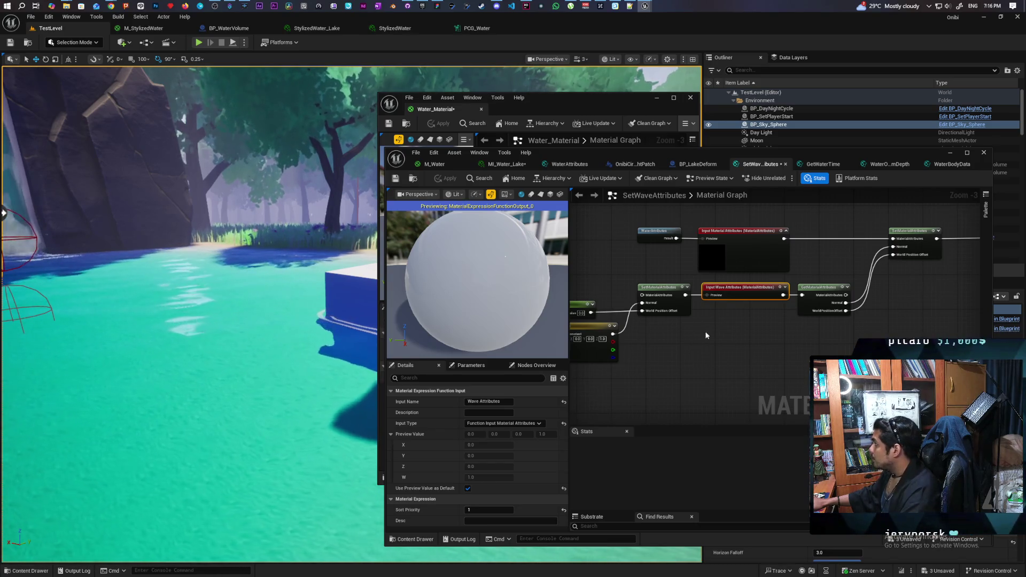
scroll(714, 326, "down", 1)
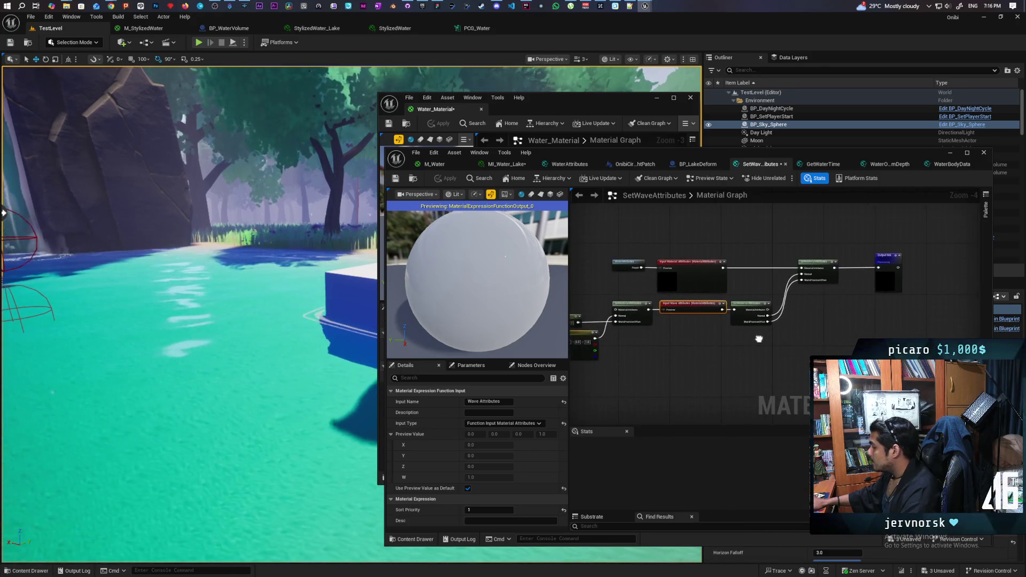
left_click_drag(758, 339, 777, 339)
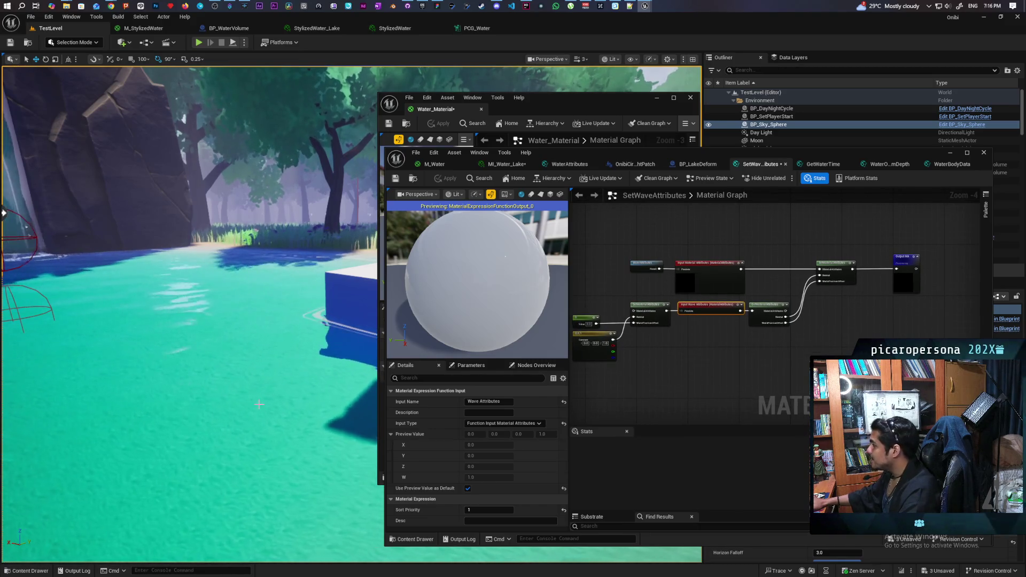
left_click_drag(154, 386, 107, 378)
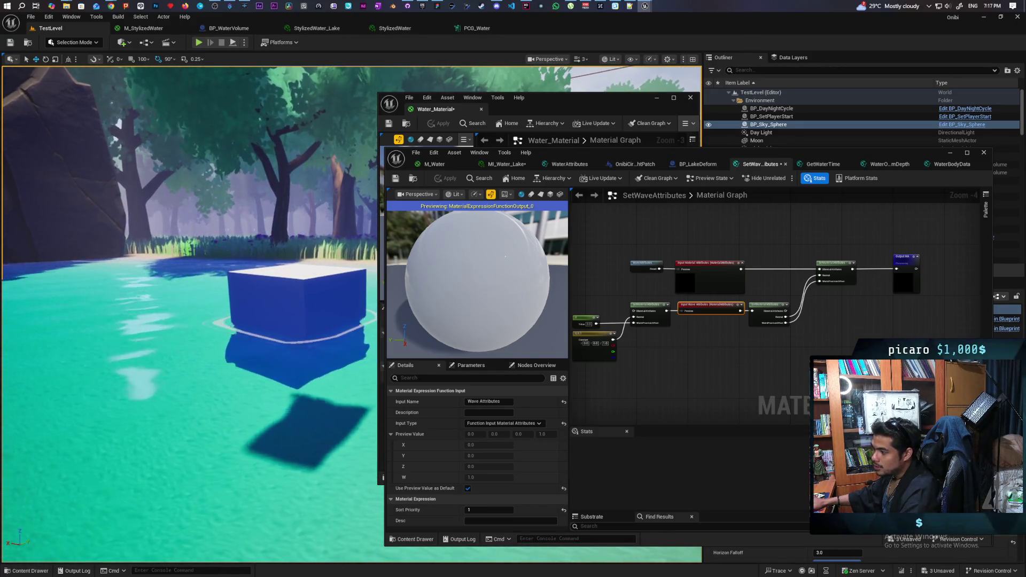
- Fly the level camera past the rock to the blue cube, then switch to MI_Water_Lake
left_click_drag(107, 379, 106, 371)
left_click_drag(257, 400, 257, 400)
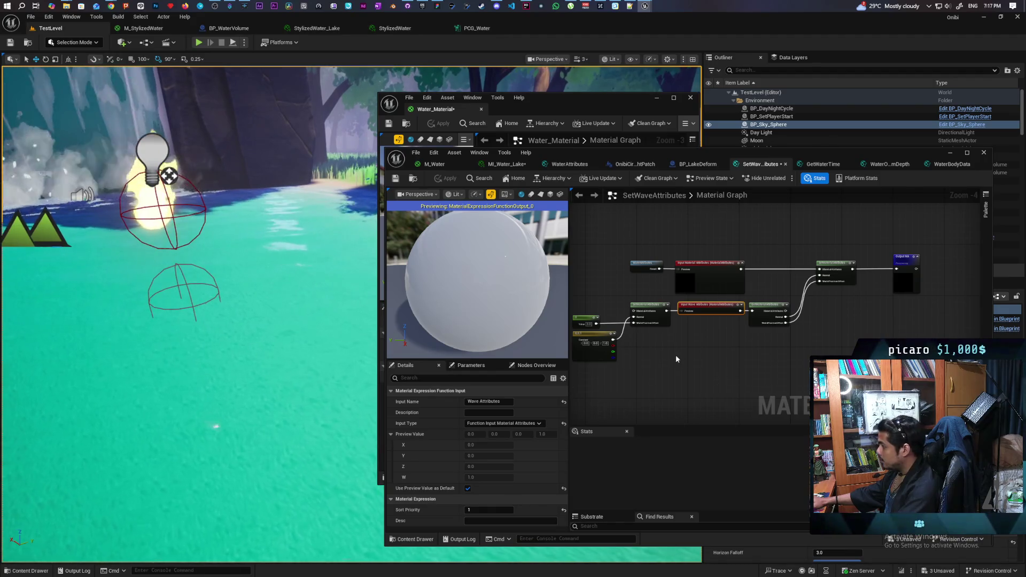
scroll(668, 352, "up", 1)
mouse_move(668, 352)
left_mouse_down()
mouse_move(764, 357)
mouse_move(688, 361)
left_mouse_up()
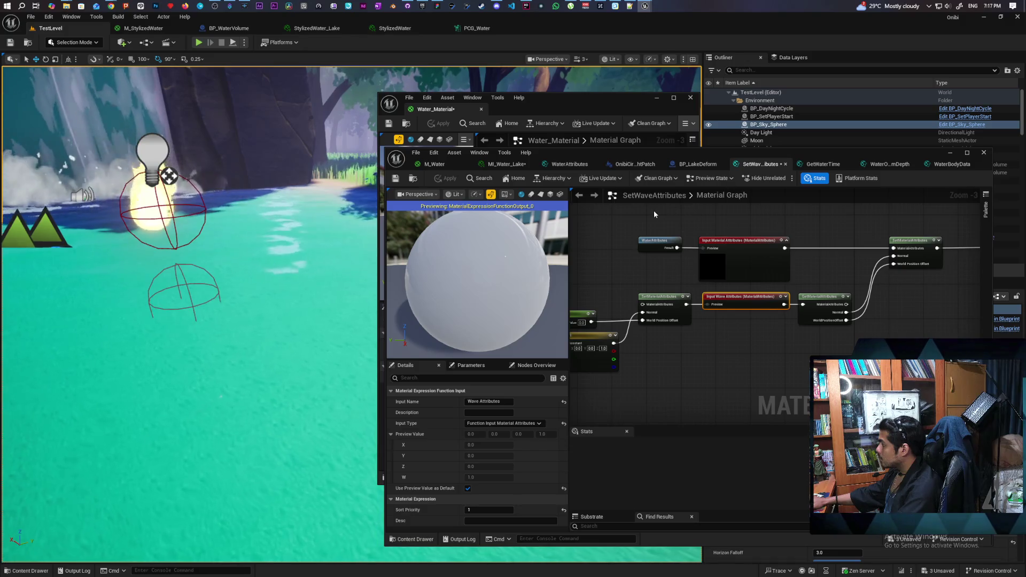
left_click(514, 167)
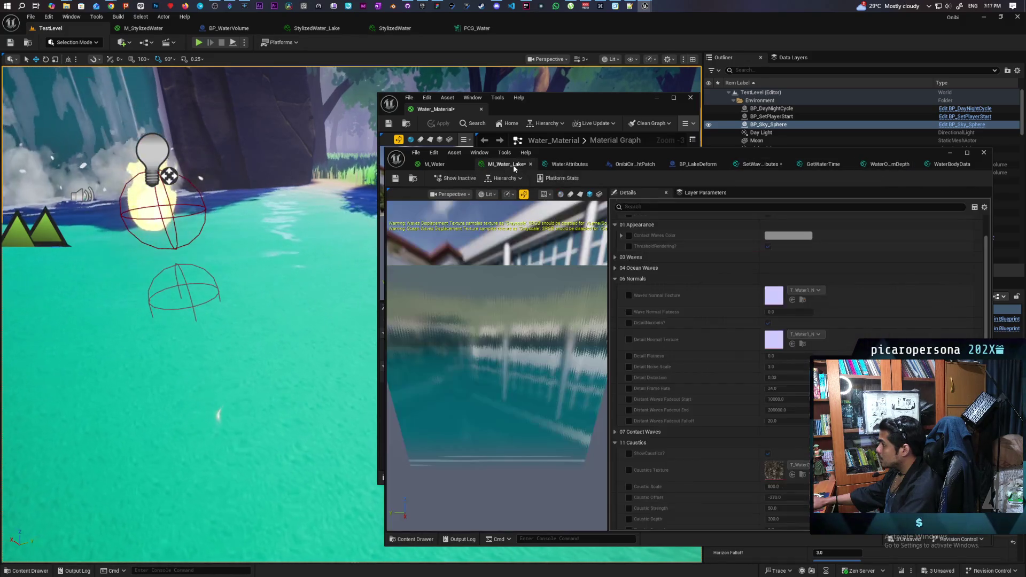
- Look through the M_Water and M_StylizedWater graphs, ending with the Water_Material editor in front
left_click(447, 162)
scroll(678, 283, "down", 2)
scroll(891, 286, "up", 2)
left_click_drag(891, 286, 784, 251)
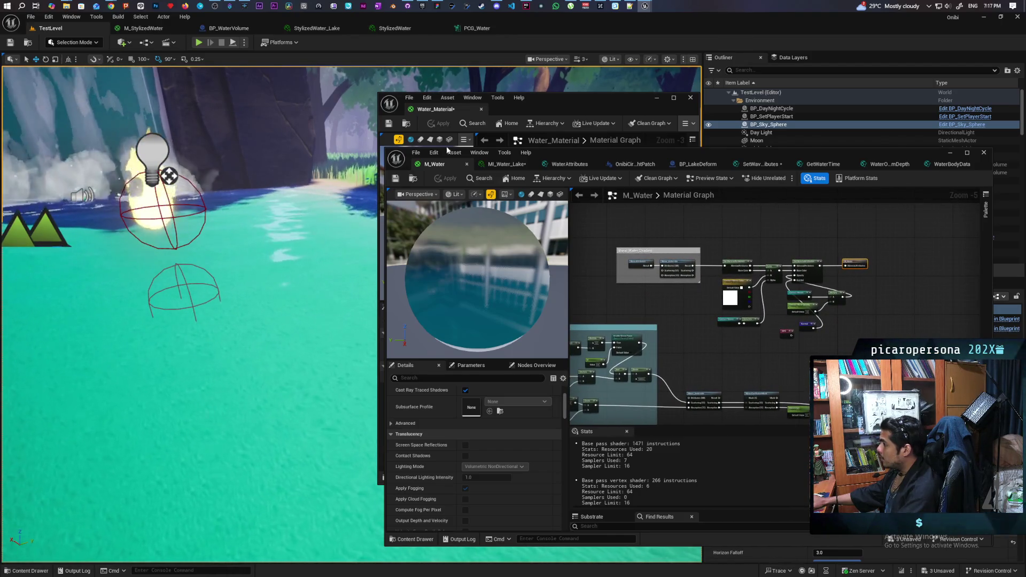
left_click(146, 28)
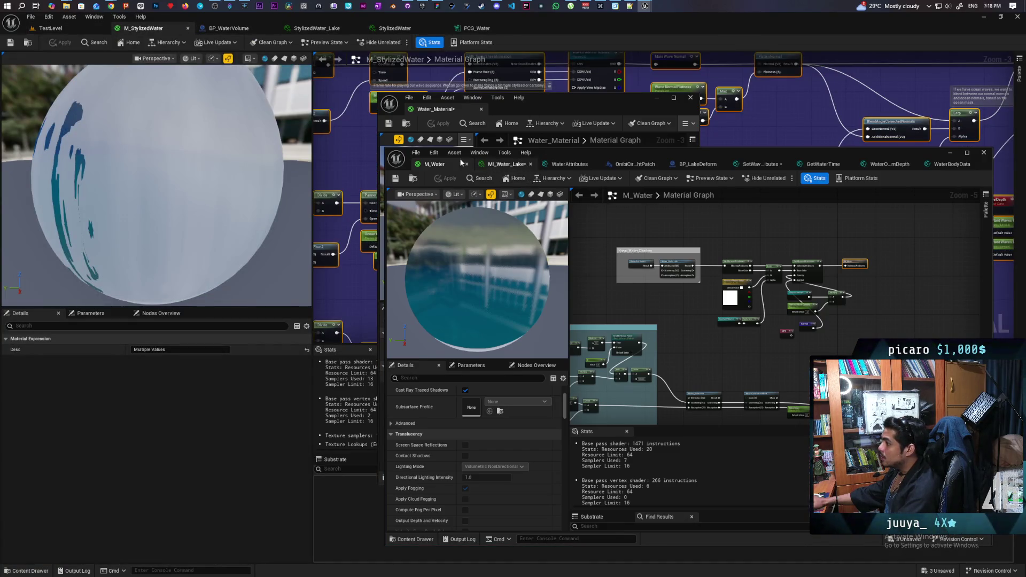
left_click(51, 28)
scroll(790, 258, "down", 6)
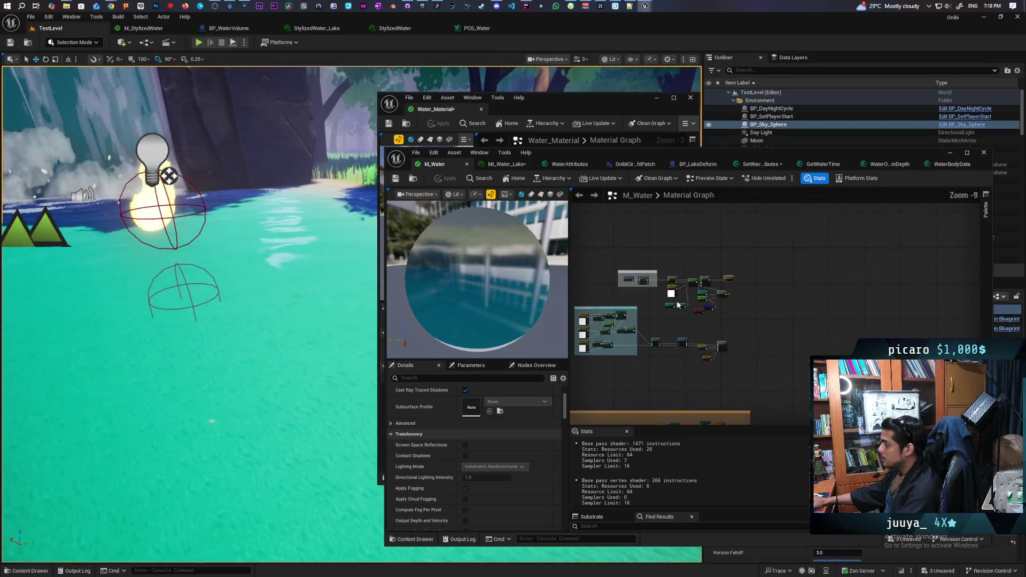
scroll(791, 259, "down", 1)
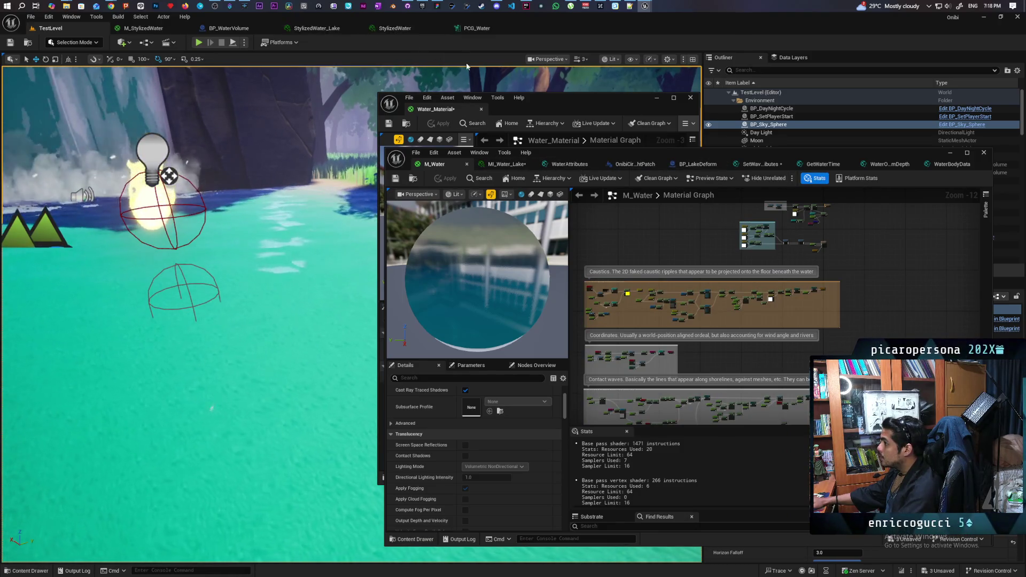
left_click(560, 103)
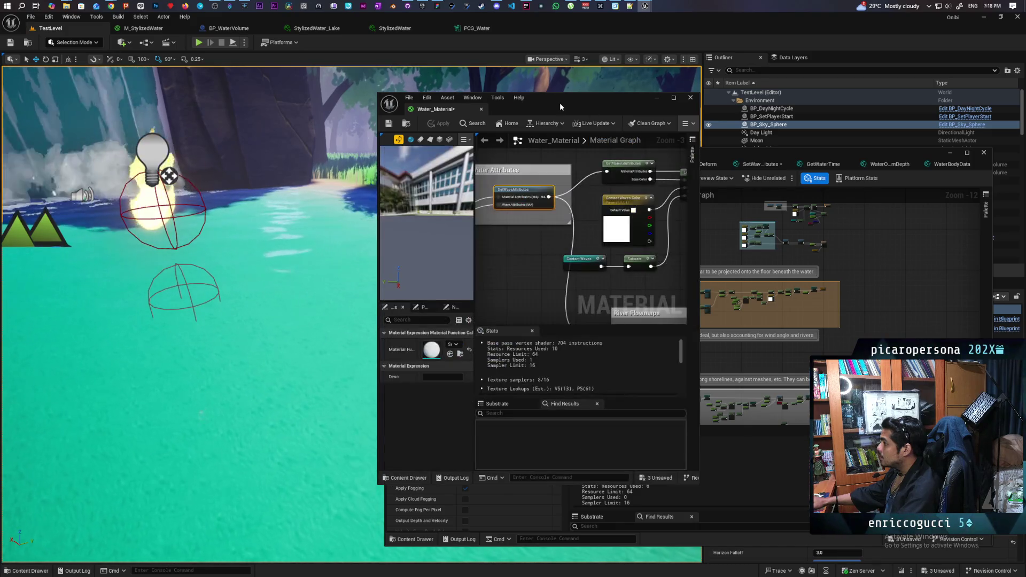
- Pan the Water_Material graph and select the ComputeGerstnerWaves function call to inspect it
scroll(556, 240, "down", 7)
scroll(561, 249, "up", 7)
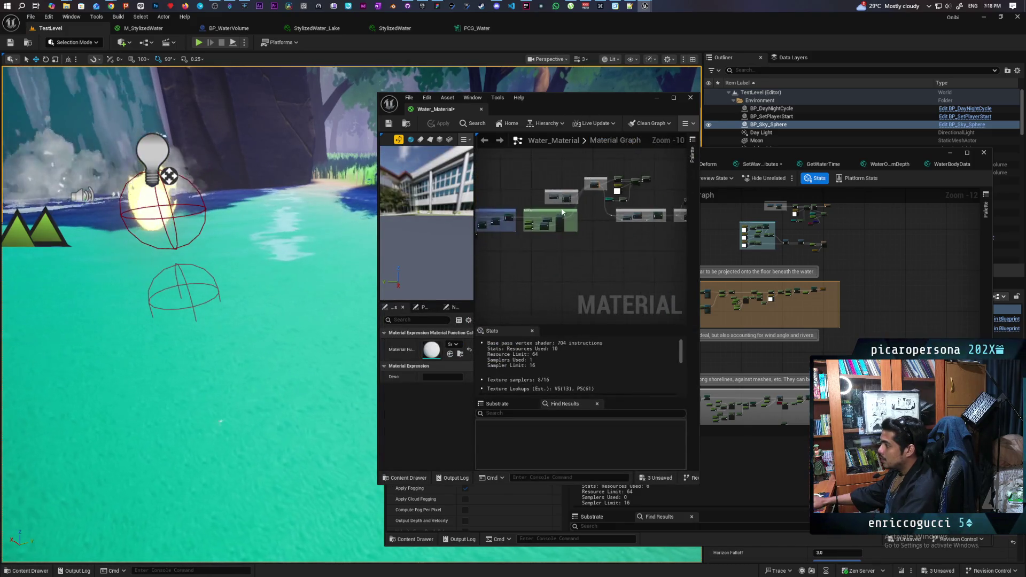
scroll(576, 229, "down", 3)
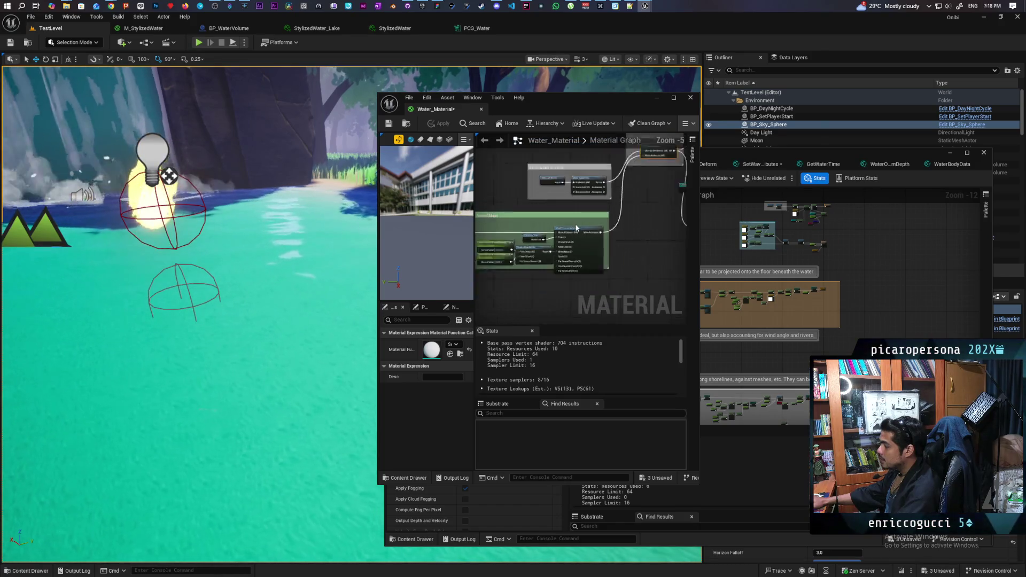
scroll(545, 266, "up", 3)
left_click_drag(571, 251, 660, 216)
mouse_move(594, 271)
left_mouse_down()
mouse_move(626, 284)
mouse_move(652, 277)
mouse_move(650, 246)
mouse_move(653, 270)
mouse_move(575, 263)
left_mouse_up()
left_click(576, 224)
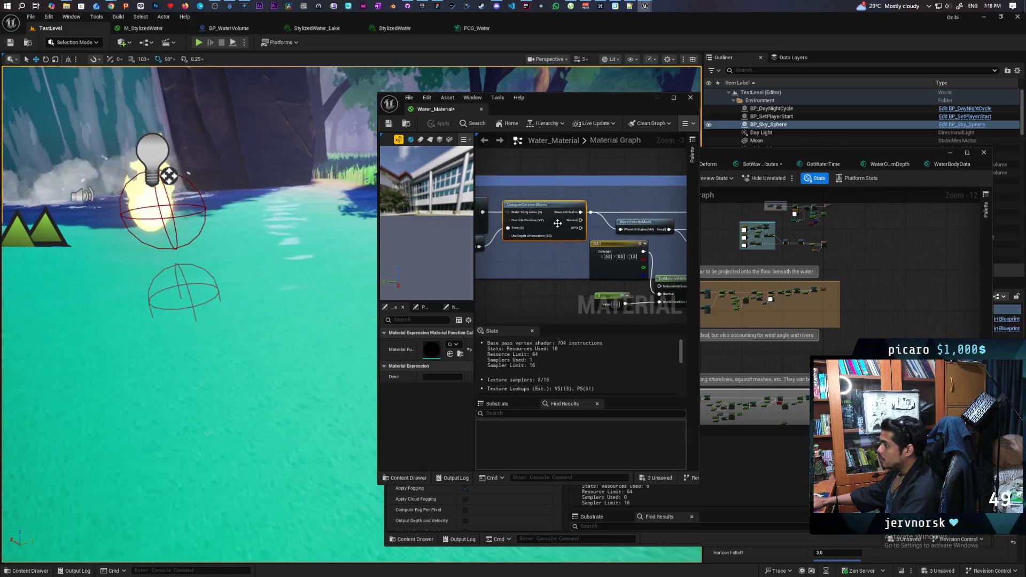
scroll(496, 230, "up", 5)
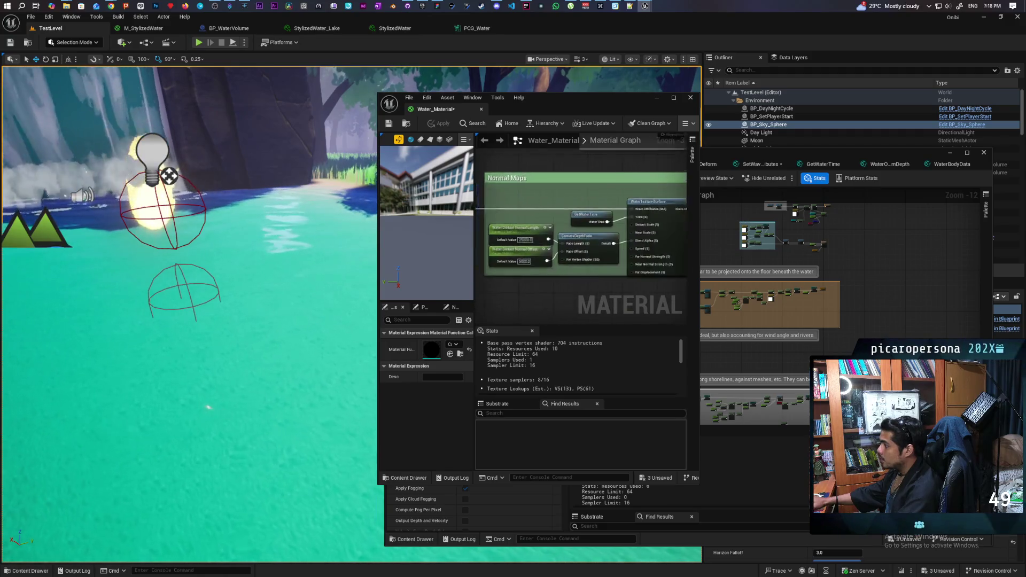
scroll(585, 247, "down", 5)
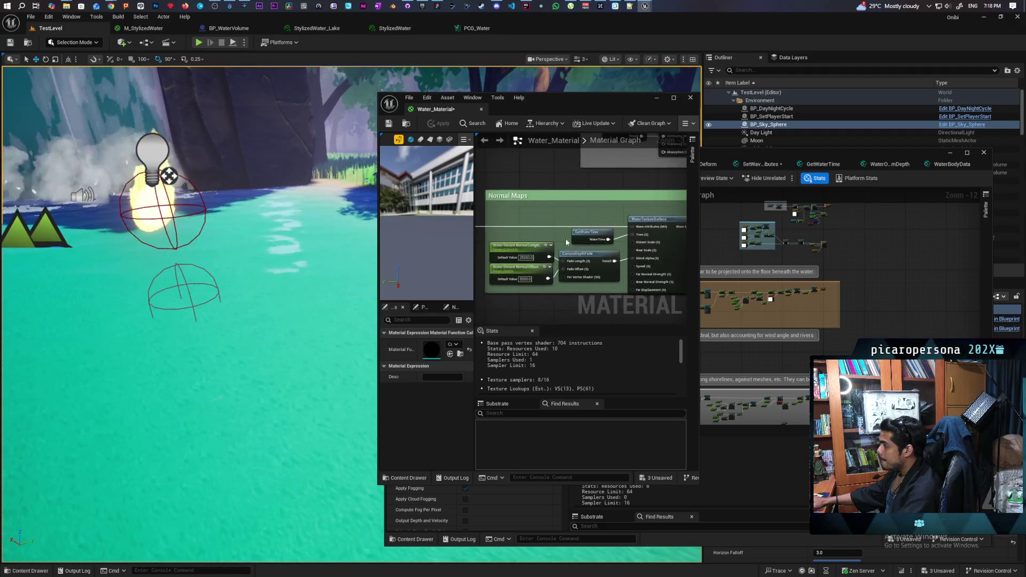
left_click_drag(585, 247, 571, 224)
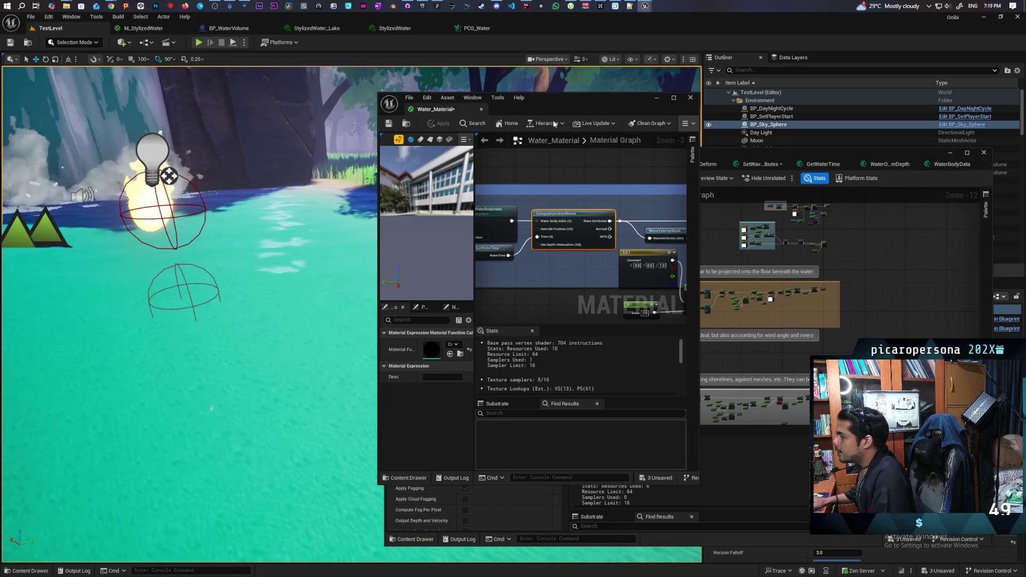
- Reposition and widen the Water_Material editor window, then bring M_Water forward
left_click_drag(561, 107, 551, 95)
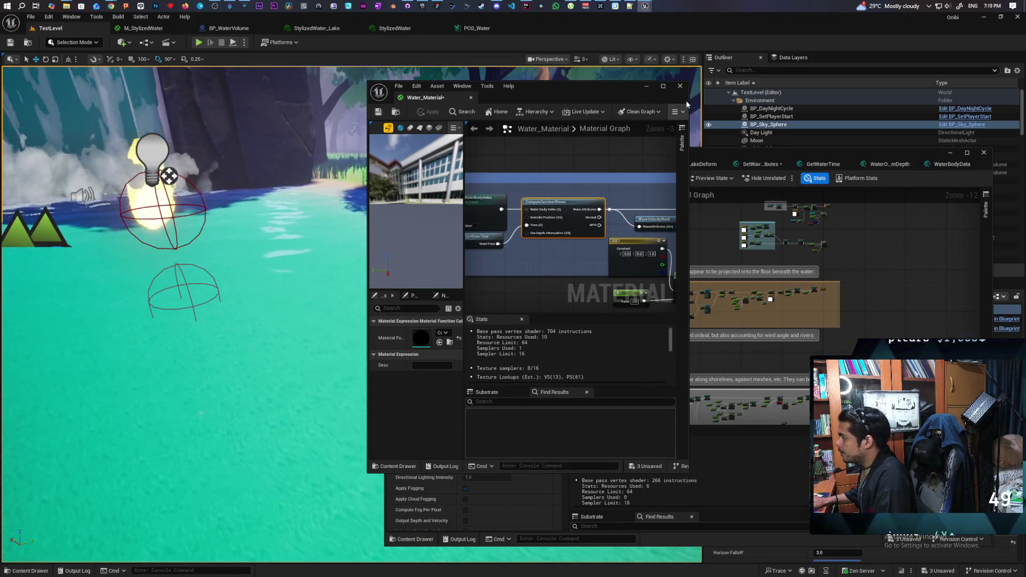
left_click_drag(687, 110, 903, 138)
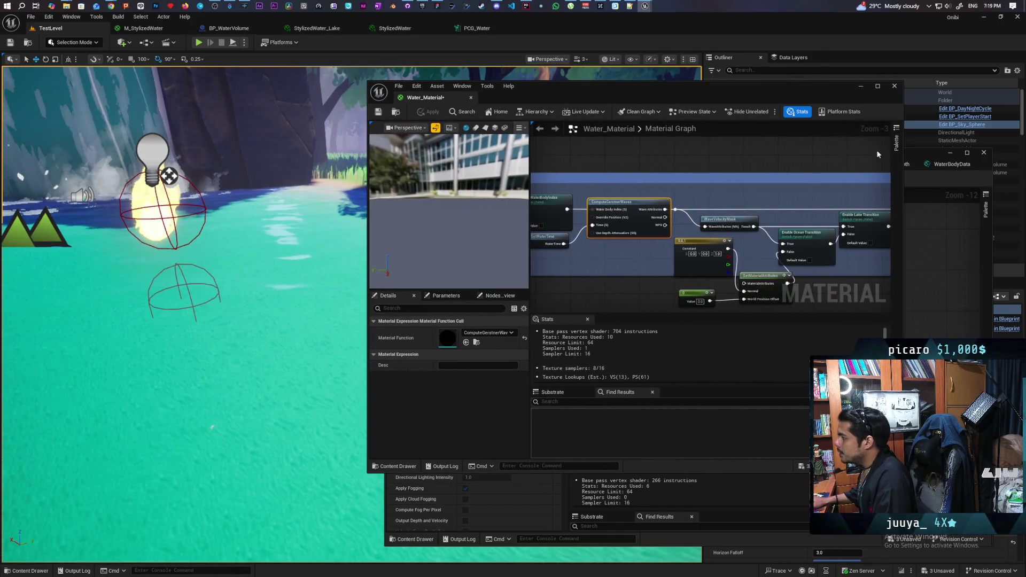
left_click(627, 243)
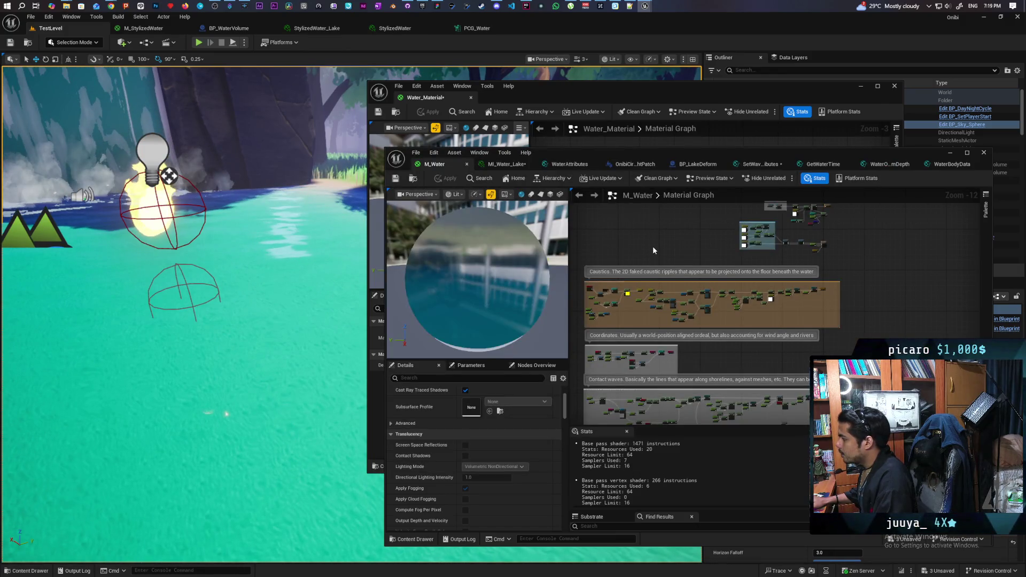
- Select the Get Gerstner Waves custom node and highlight its wave computation code
scroll(661, 258, "down", 4)
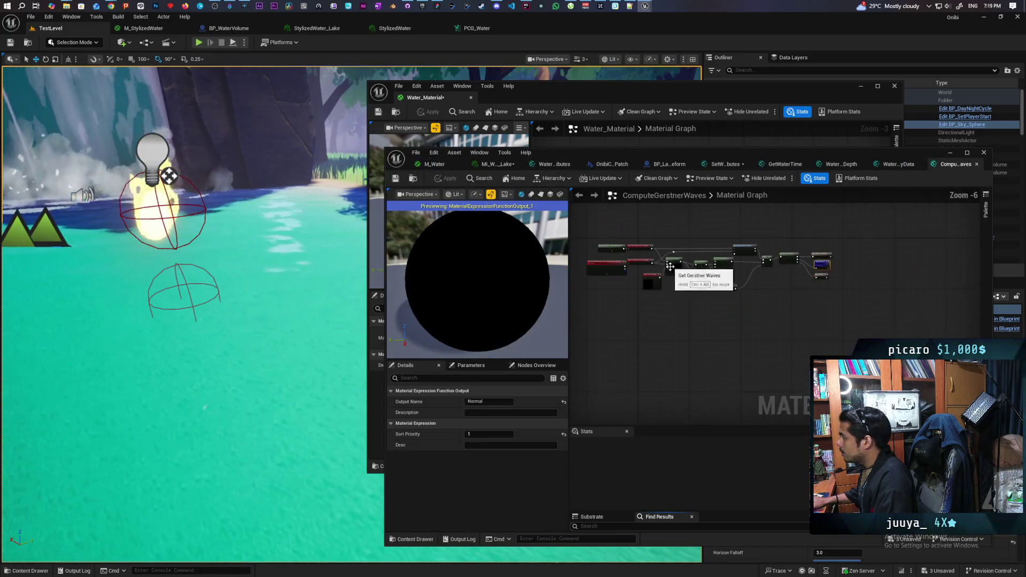
scroll(674, 277, "up", 5)
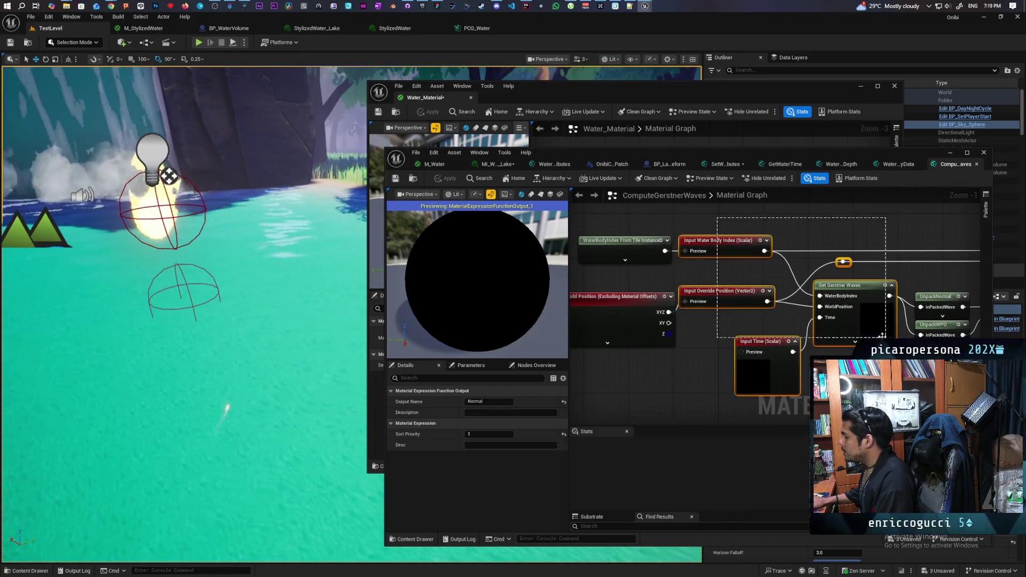
left_click(843, 329)
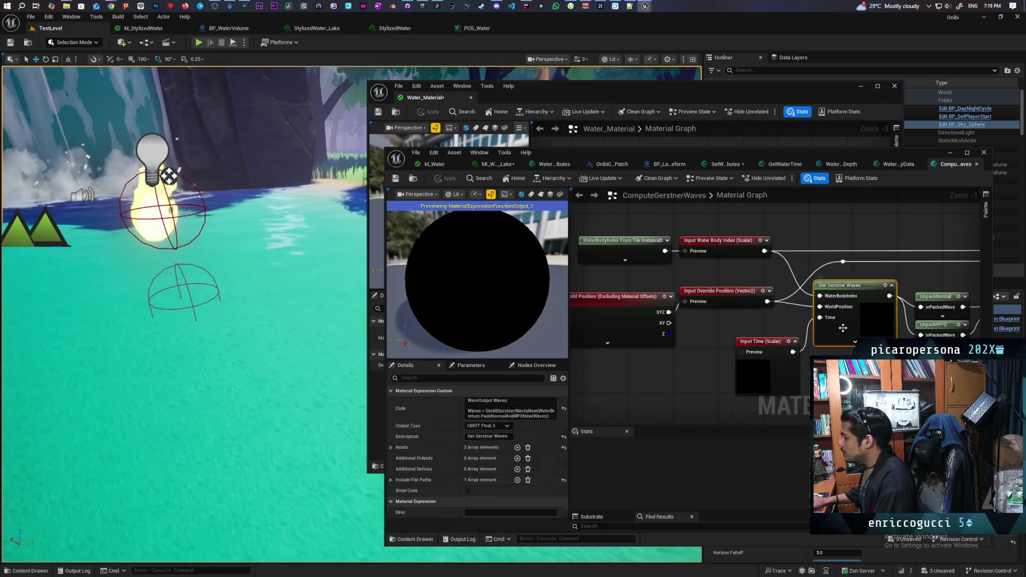
left_click(511, 407)
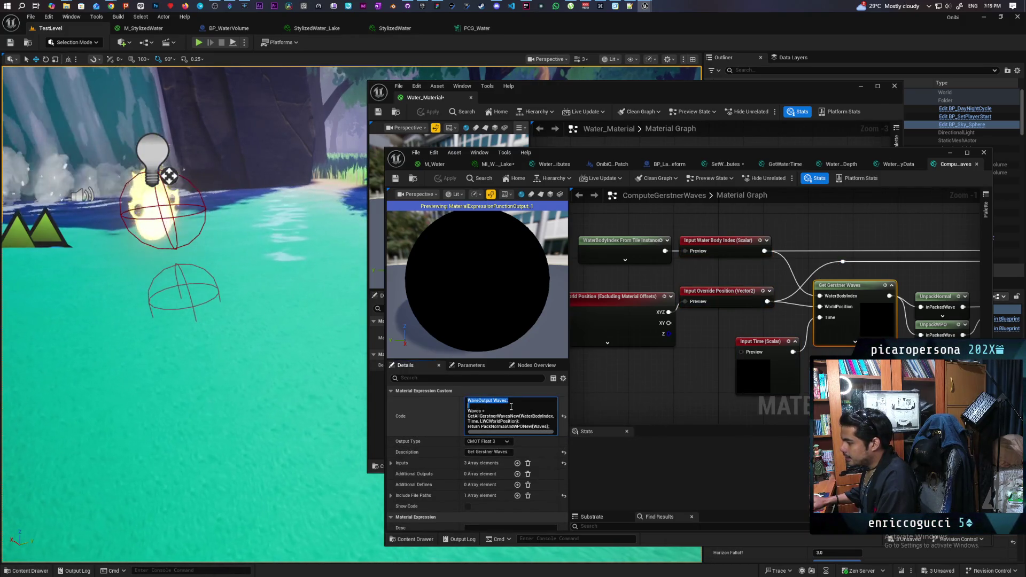
mouse_move(511, 406)
left_mouse_down()
mouse_move(514, 419)
mouse_move(548, 426)
left_mouse_up()
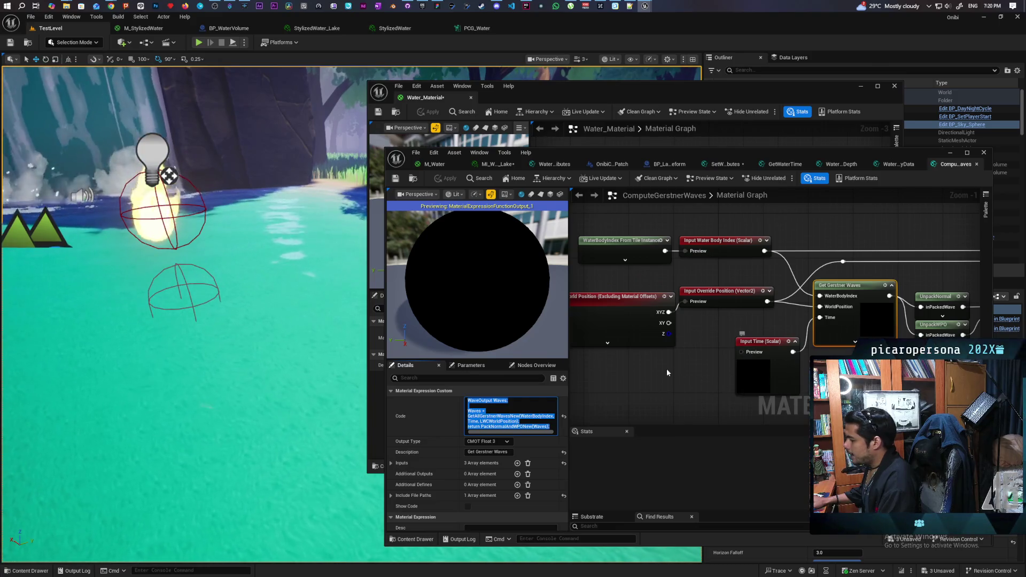
- Inspect the UnpackNormal, UnpackWPO and SetMaterialAttributes nodes fed by Get Gerstner Waves
left_click_drag(763, 387, 603, 375)
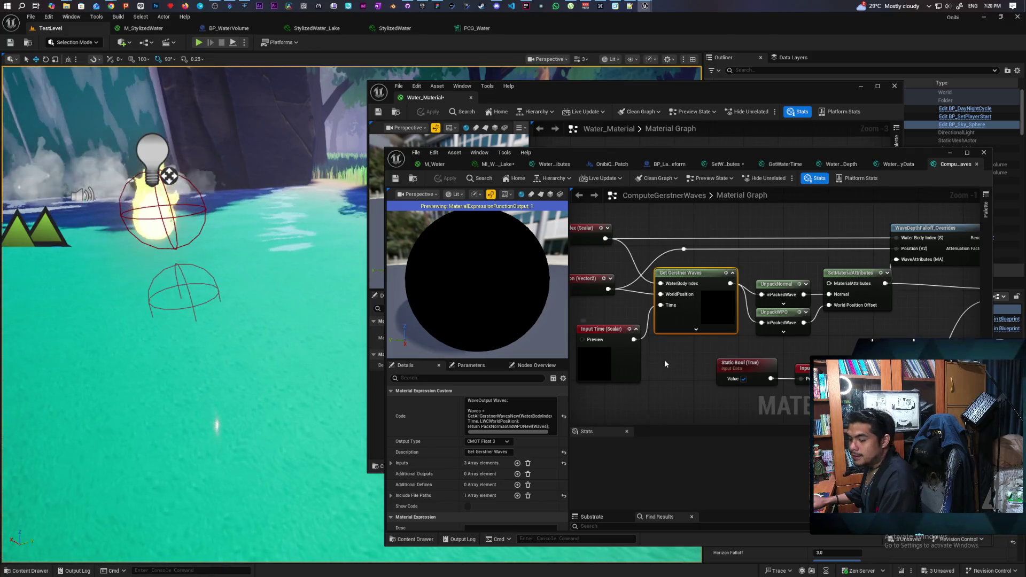
left_click_drag(718, 346, 727, 331)
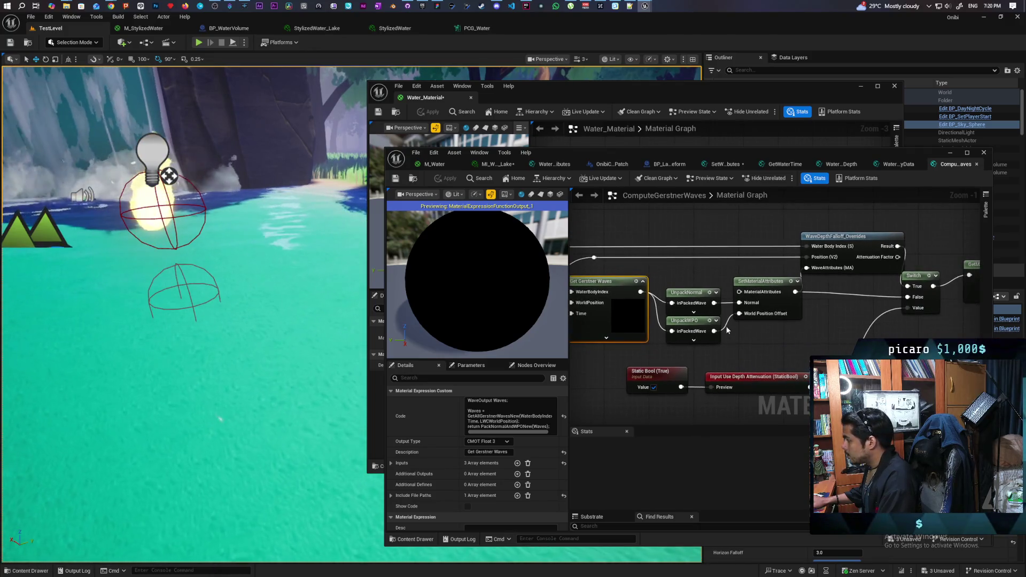
left_click(679, 275)
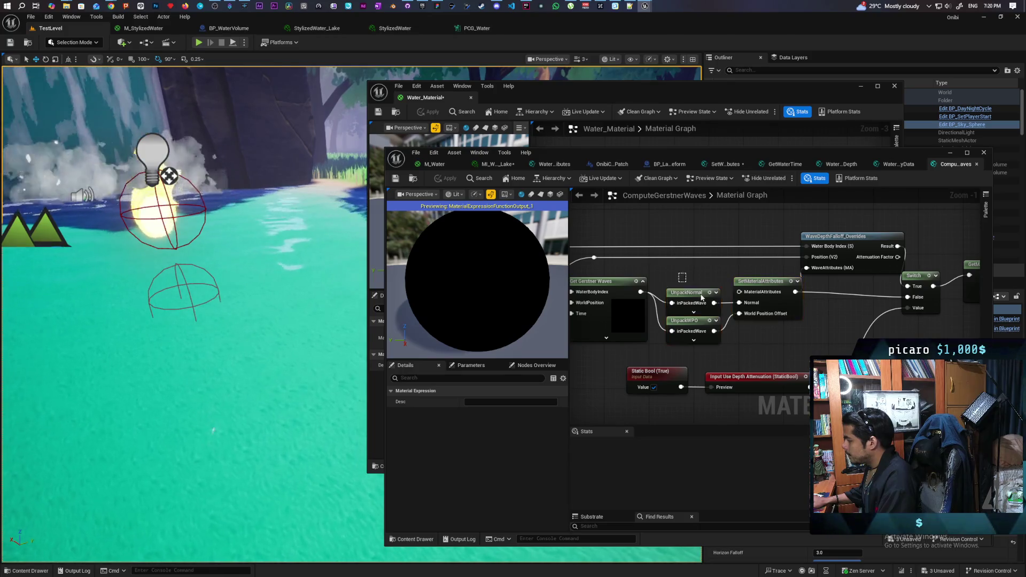
left_click_drag(712, 315, 770, 274)
left_click(690, 321)
left_click_drag(755, 332, 770, 278)
left_click_drag(664, 341, 604, 266)
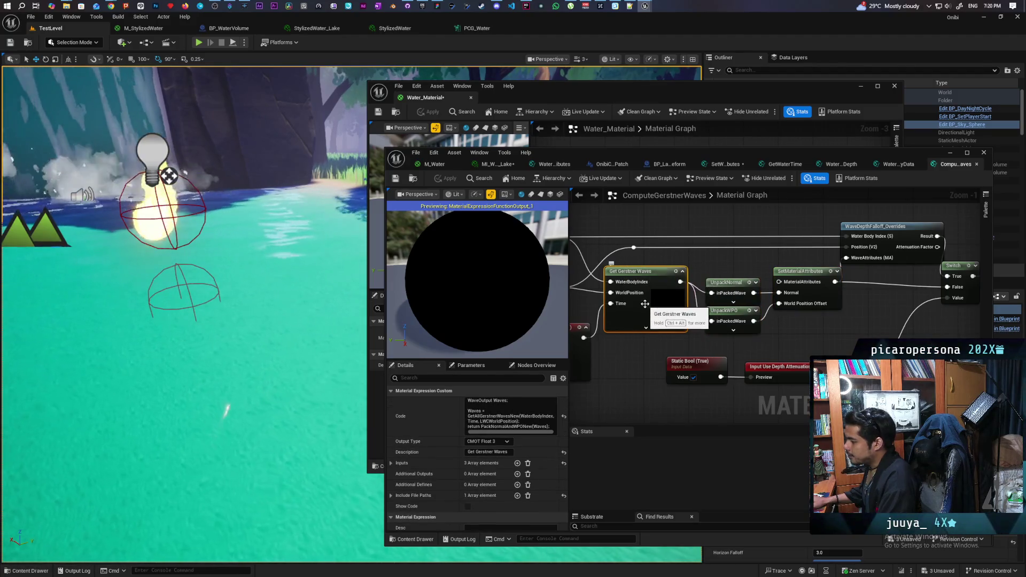
- Select the WaterBodyIndex input nodes and the Get Gerstner Waves node again
left_click_drag(631, 350, 799, 344)
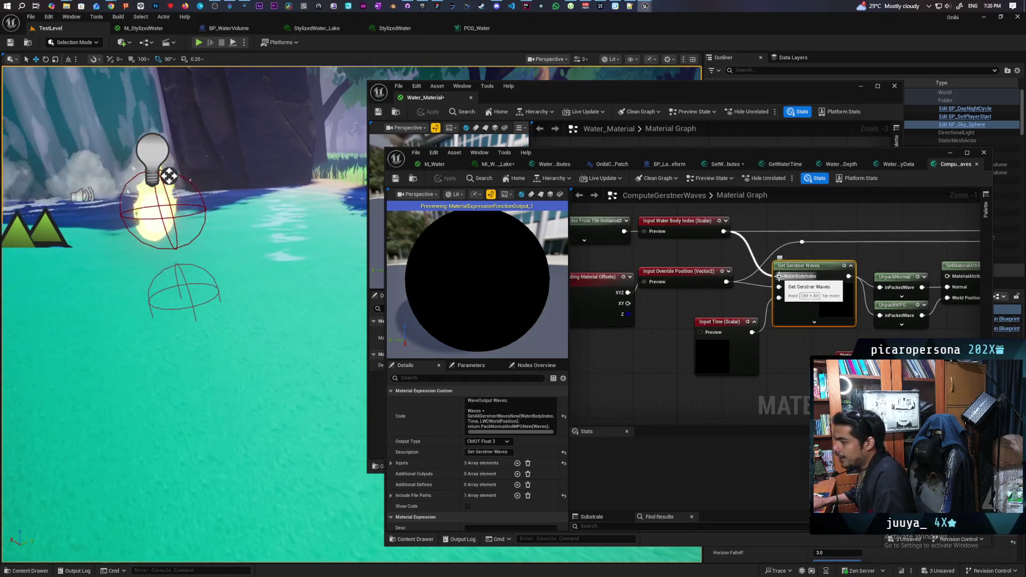
left_click_drag(821, 260, 890, 289)
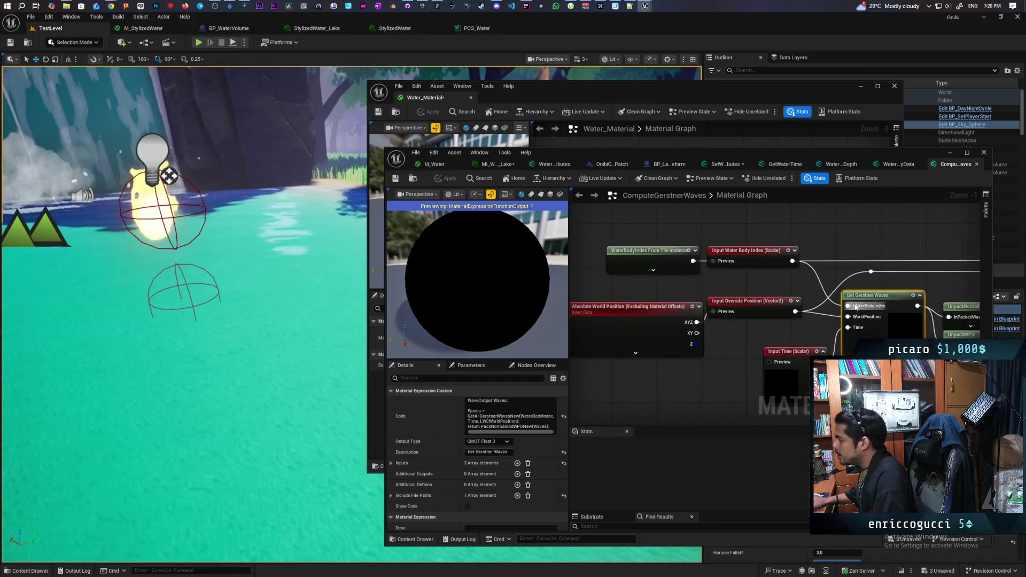
left_click_drag(653, 231, 792, 292)
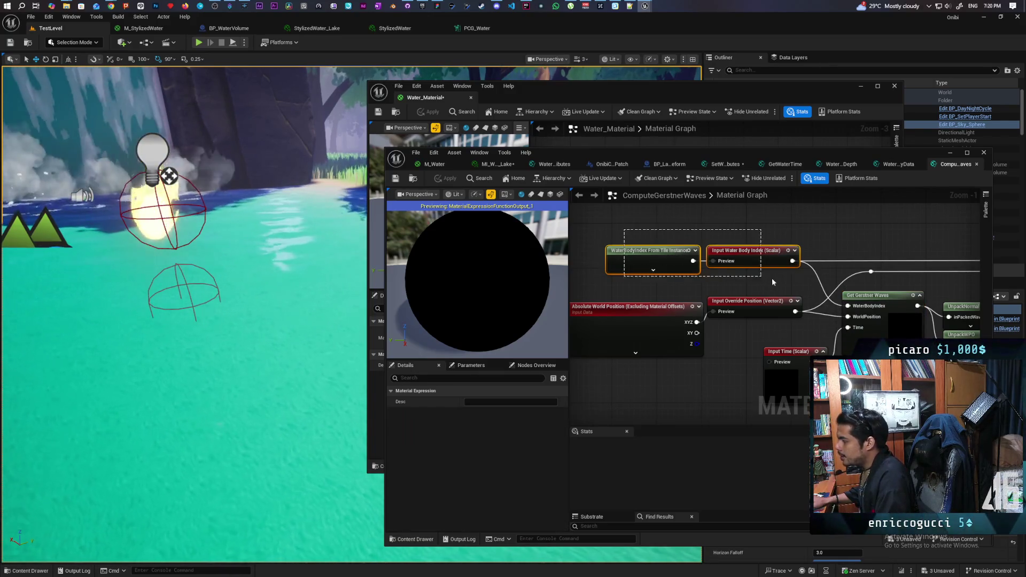
mouse_move(822, 284)
left_mouse_down()
mouse_move(764, 283)
mouse_move(804, 279)
mouse_move(676, 254)
mouse_move(676, 234)
mouse_move(648, 260)
mouse_move(725, 296)
left_mouse_up()
left_click_drag(724, 296, 572, 260)
left_click_drag(698, 359, 716, 251)
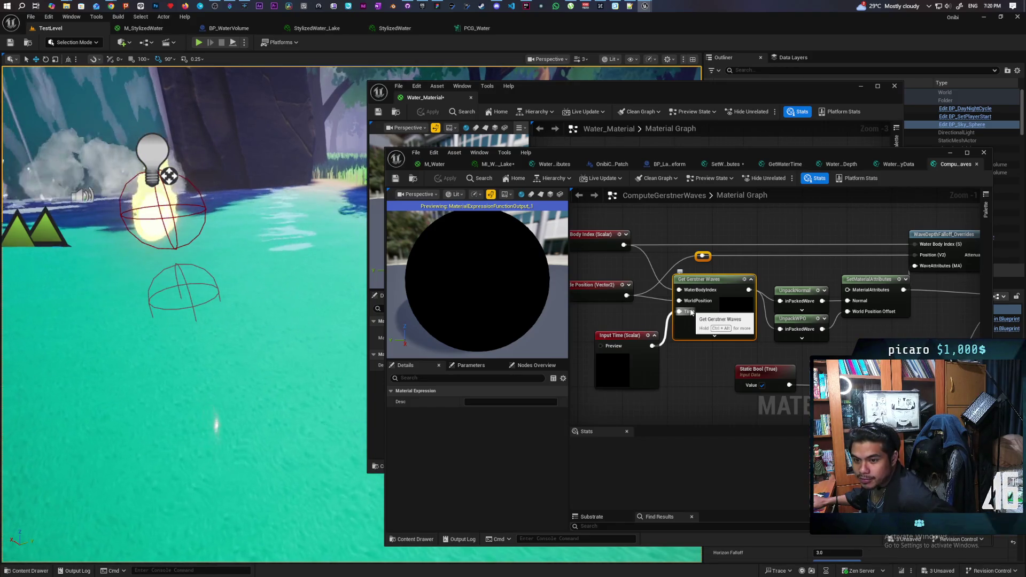
mouse_move(242, 347)
left_mouse_down()
mouse_move(197, 345)
mouse_move(235, 356)
mouse_move(252, 340)
mouse_move(238, 328)
left_mouse_up()
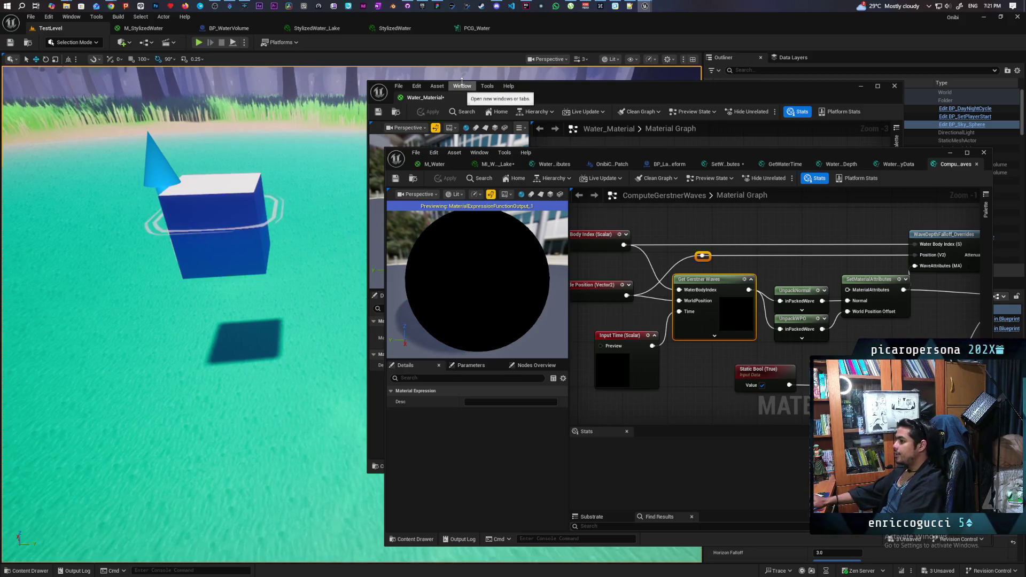
- Minimize both material editors and commit the 9 changed files to Main as 'New Water'
left_click(948, 153)
left_click(860, 86)
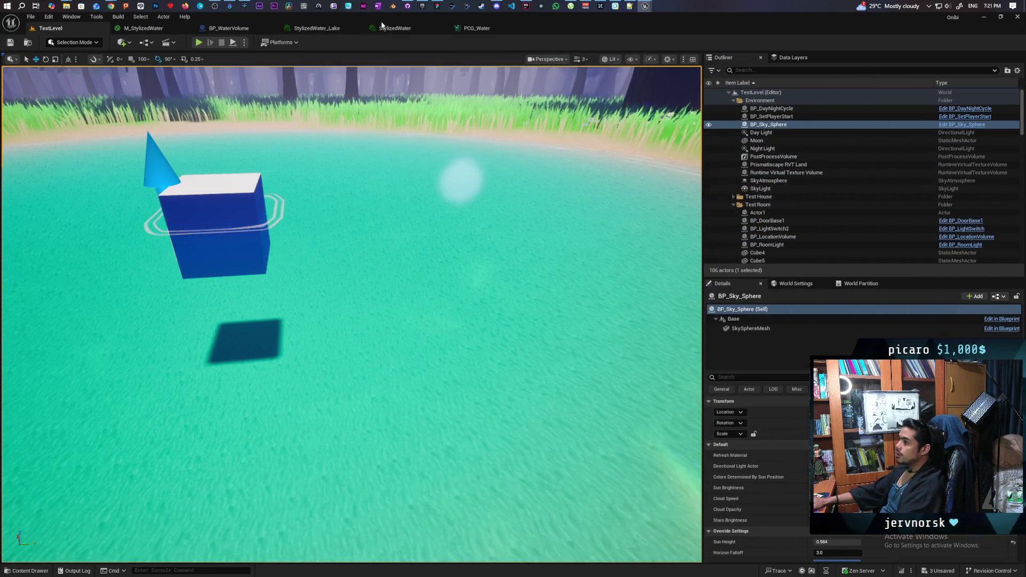
left_click(407, 6)
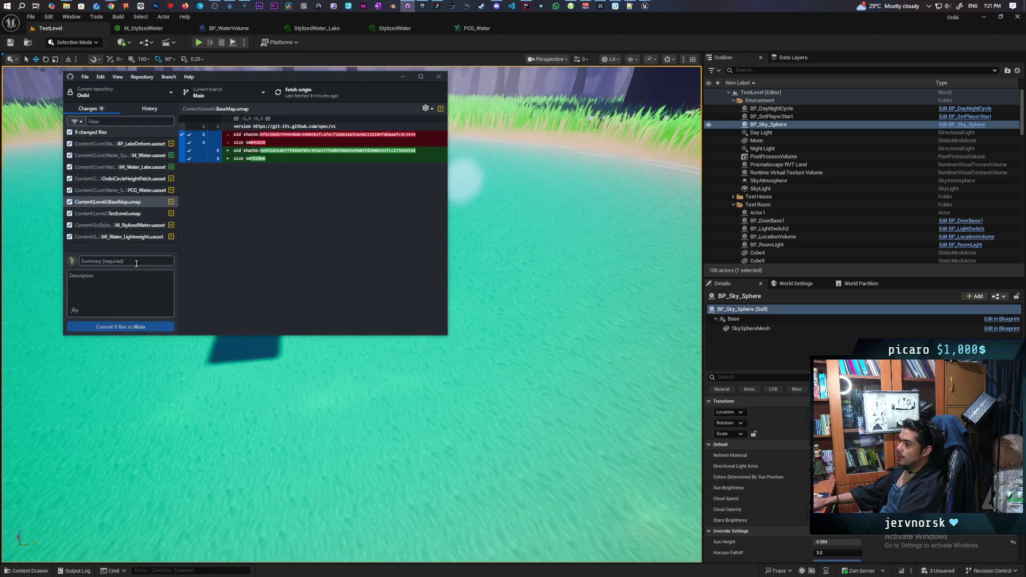
type("New")
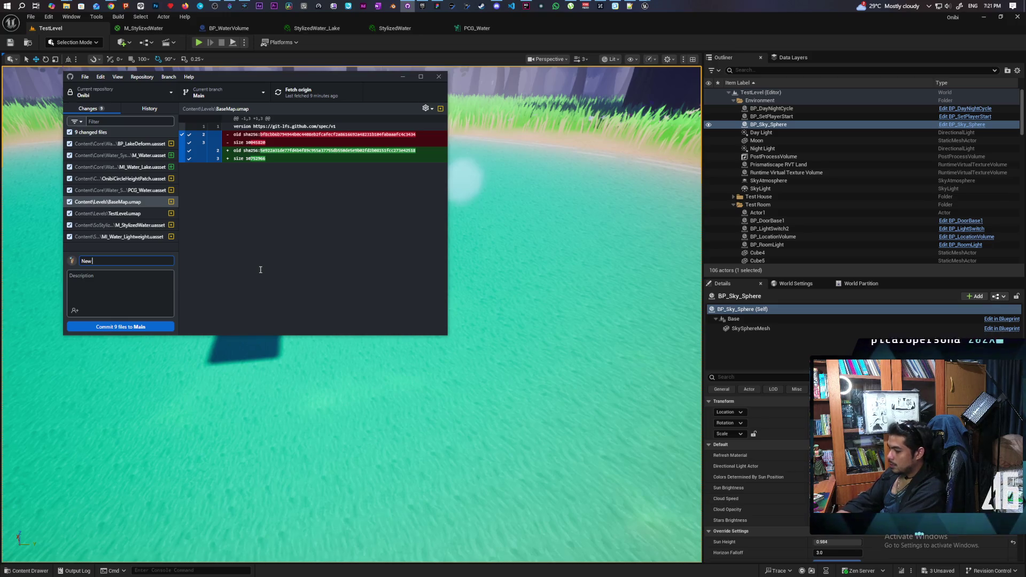
type(" Water Material")
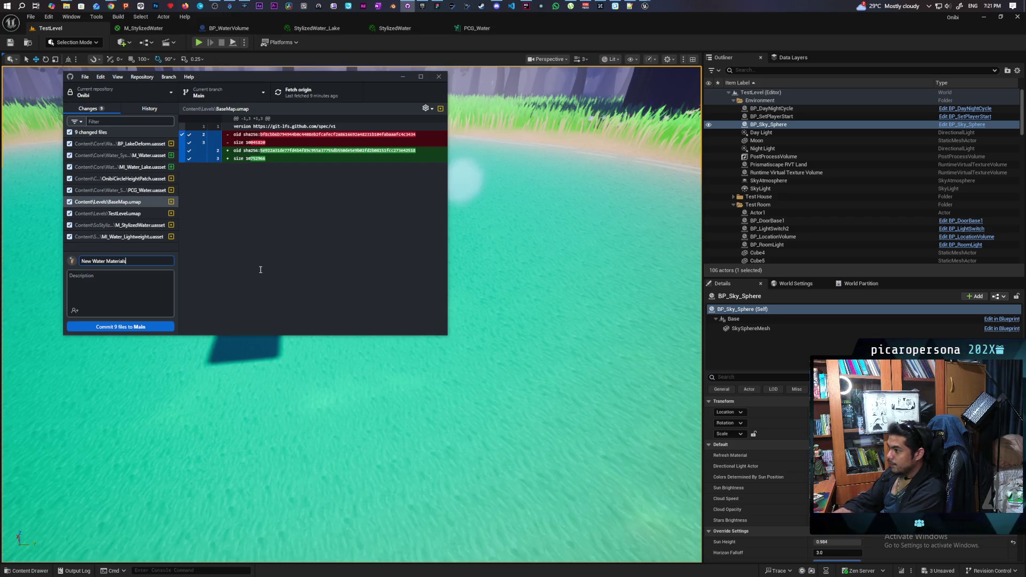
left_click(155, 327)
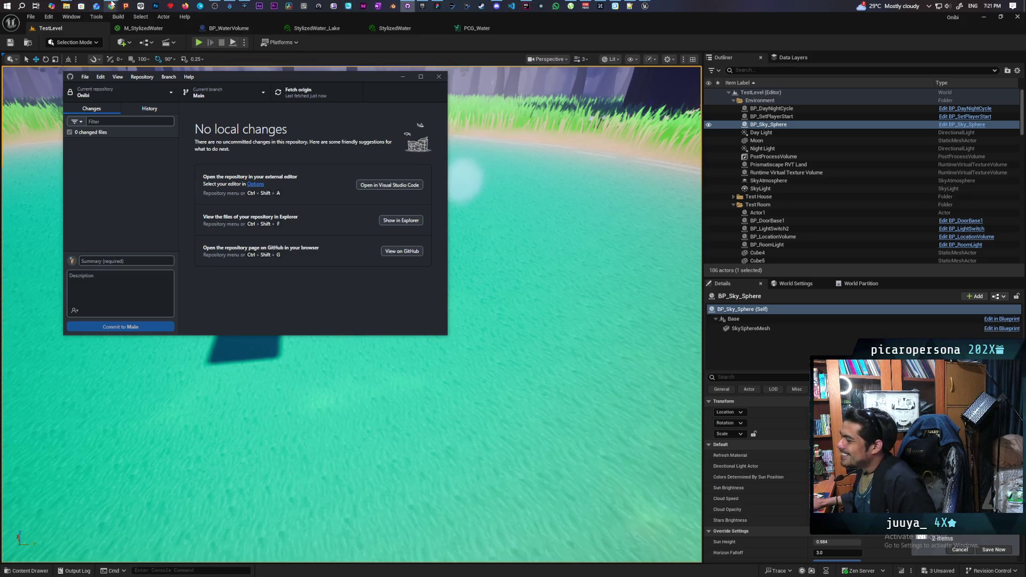
mouse_move(111, 6)
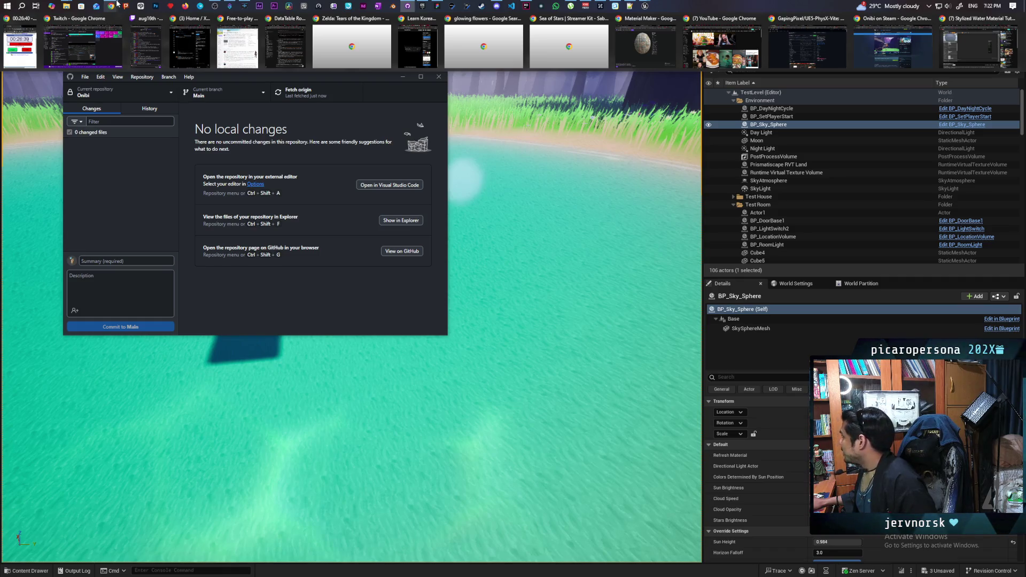
- Bring the Stylized Water Material Tutorial browser window to the foreground
mouse_move(977, 39)
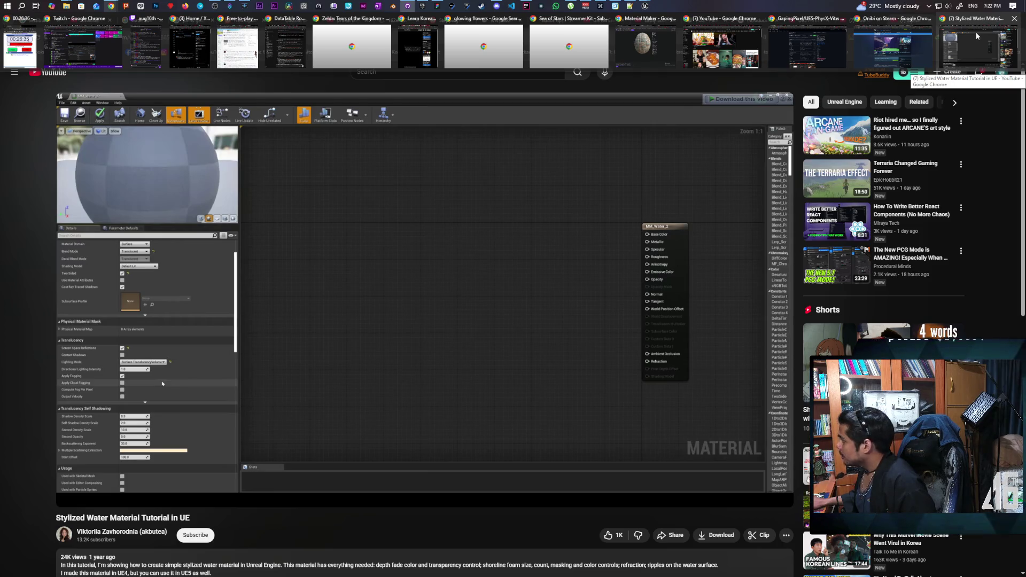
left_click(978, 36)
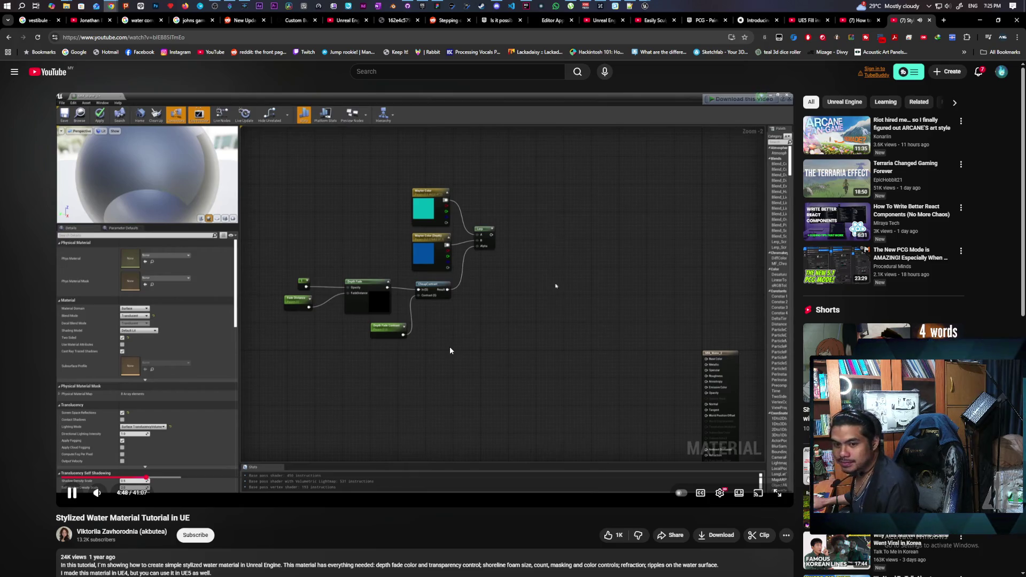
- Skip the tutorial forward in ten-second jumps through the foam lines and foam mask sections
key("k")
key("k")
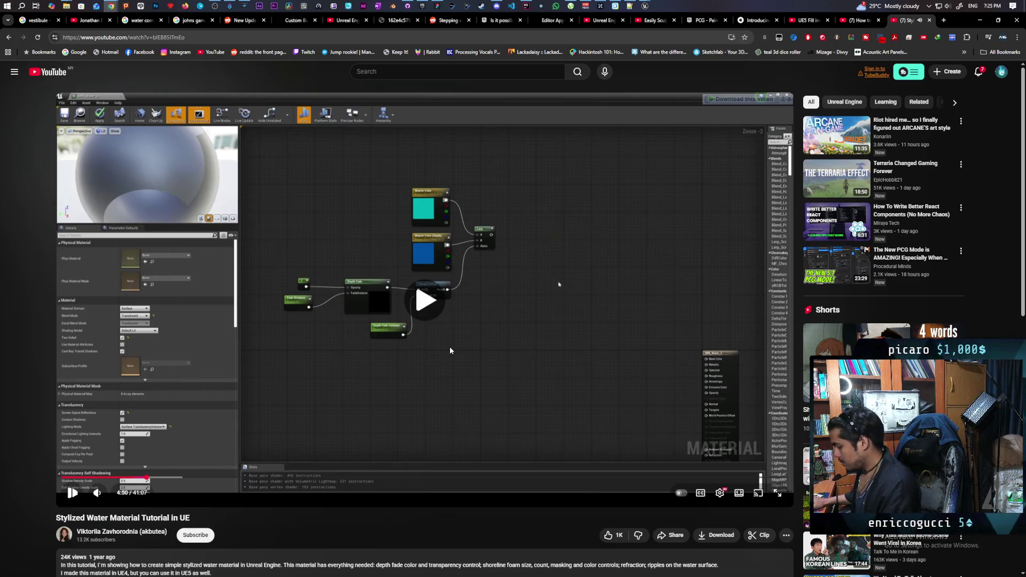
key("l")
key("l")
key("l")
key("l")
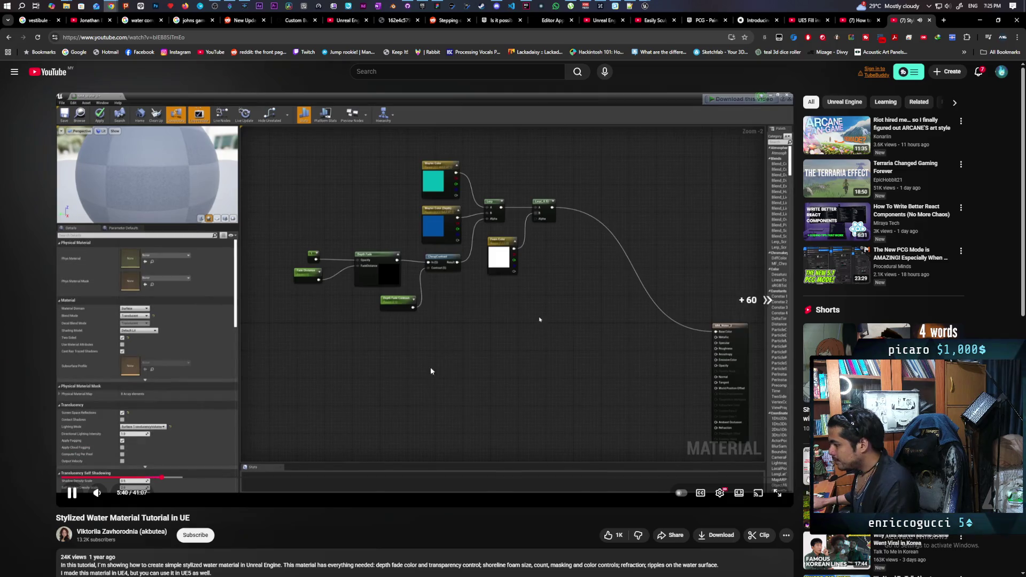
key("l")
key("l")
key("l")
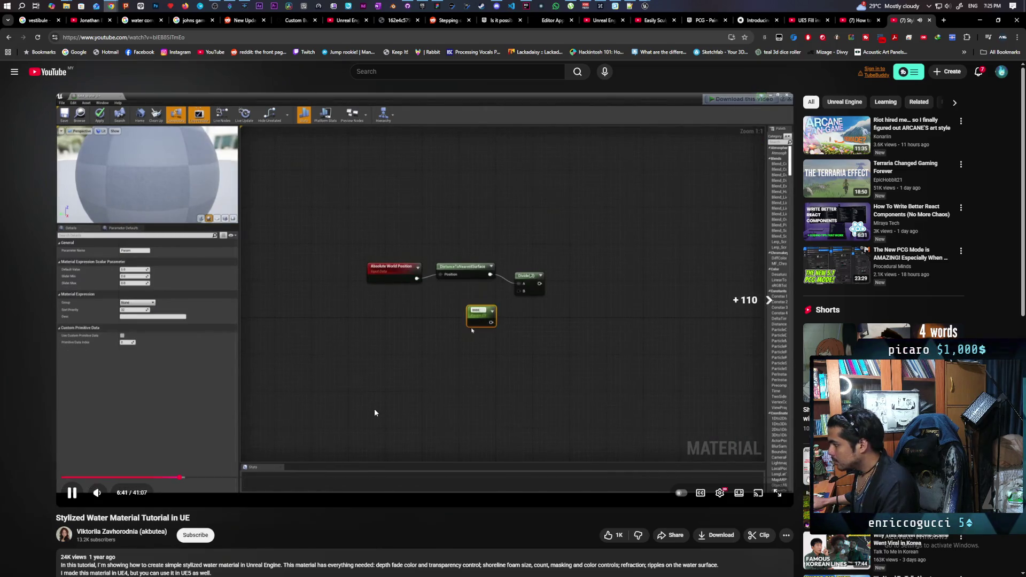
key("l")
key("l")
key("l")
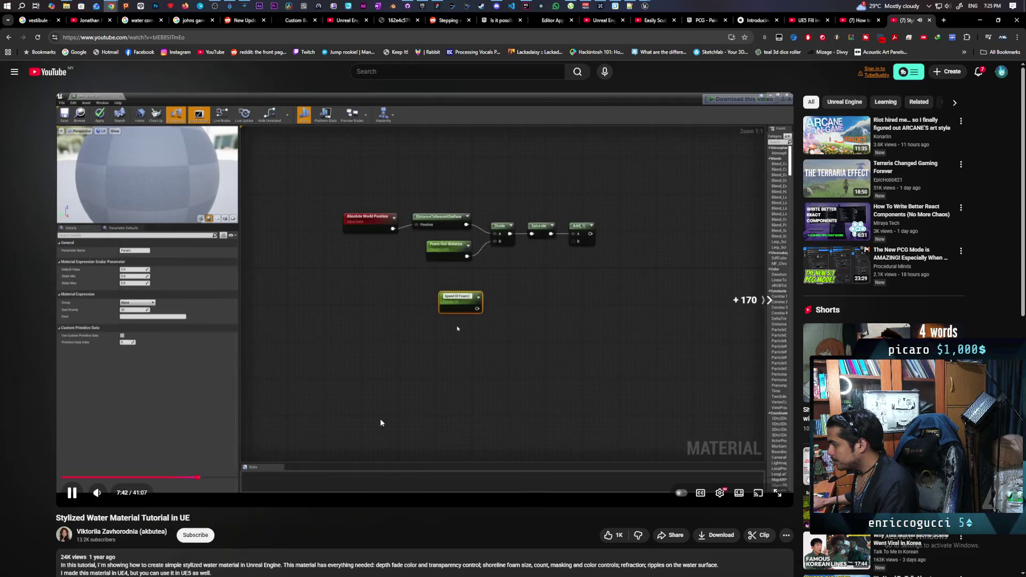
key("l")
key("l")
key("l")
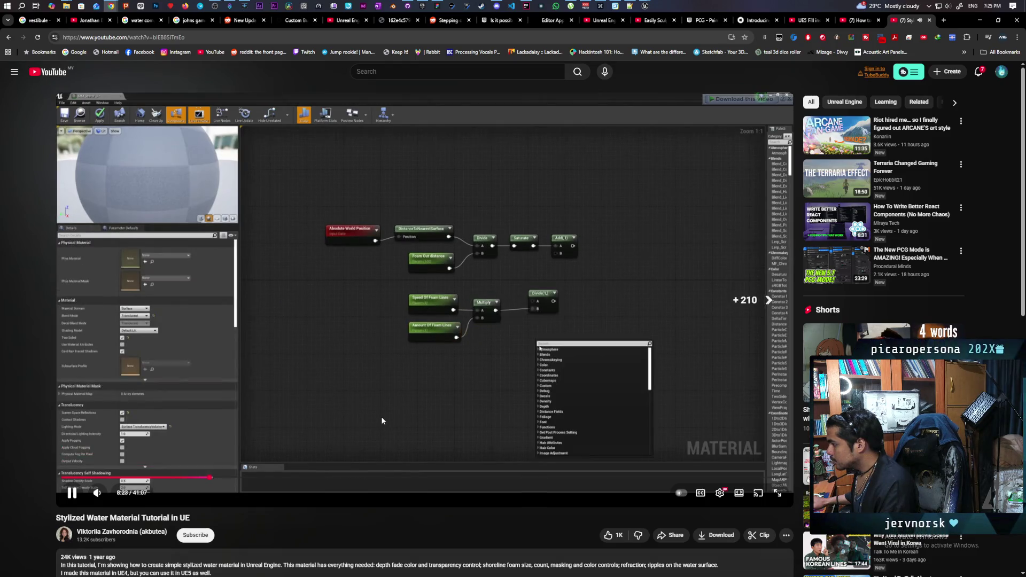
key("l")
key("l")
key("l")
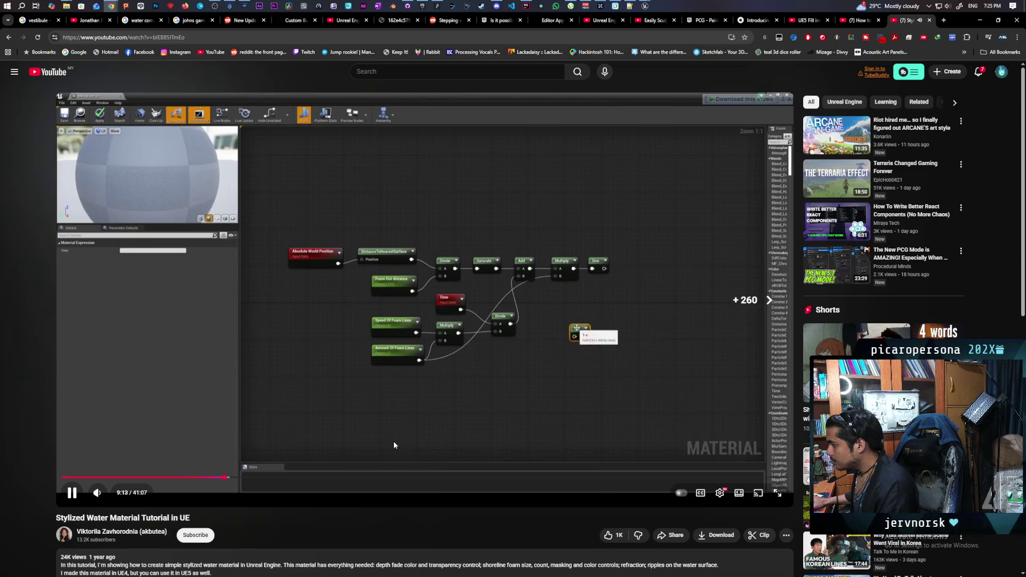
key("l")
key("l")
key("l")
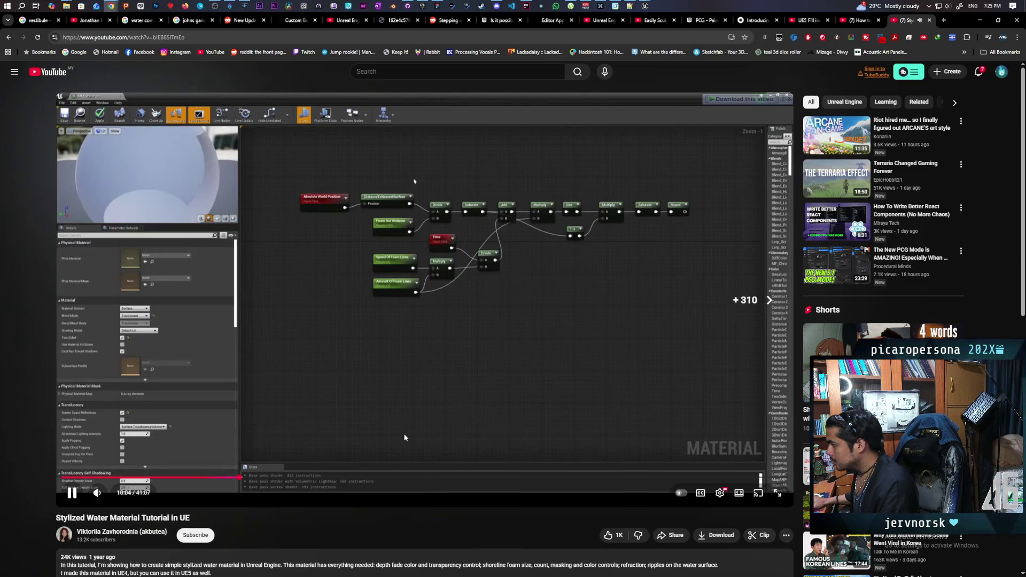
key("l")
key("l")
key("l")
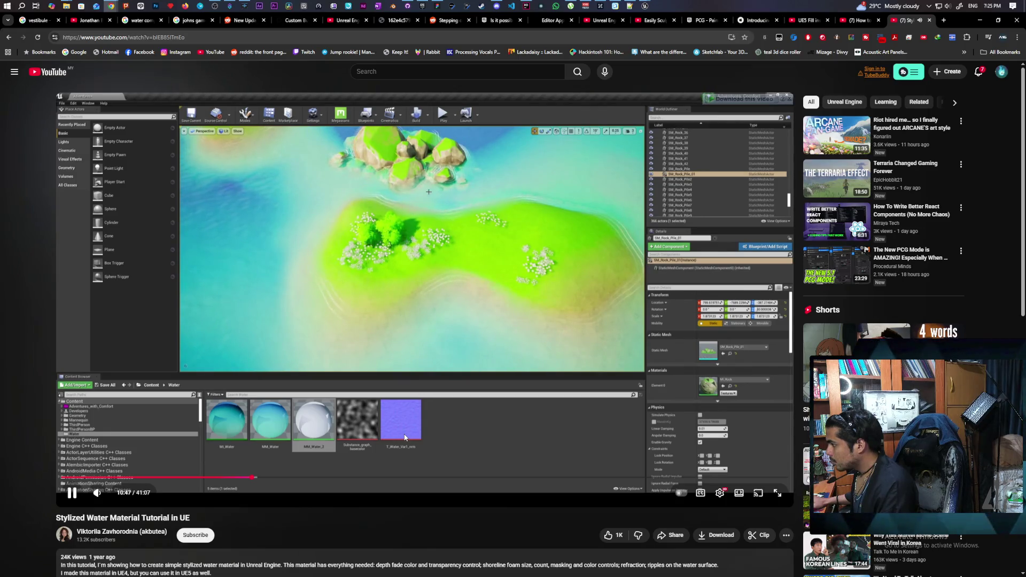
key("l")
key("l")
key("l")
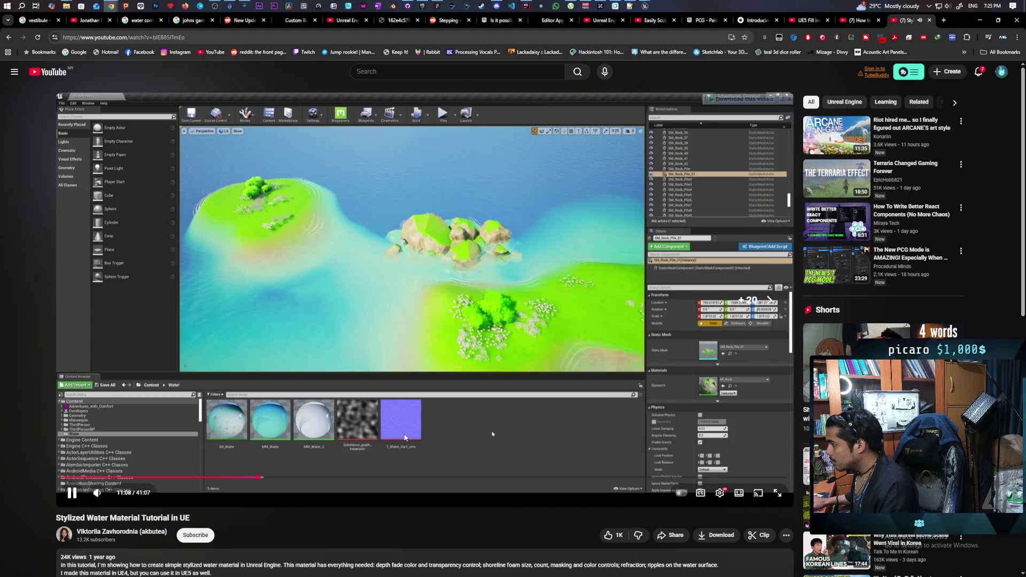
key("l")
key("l")
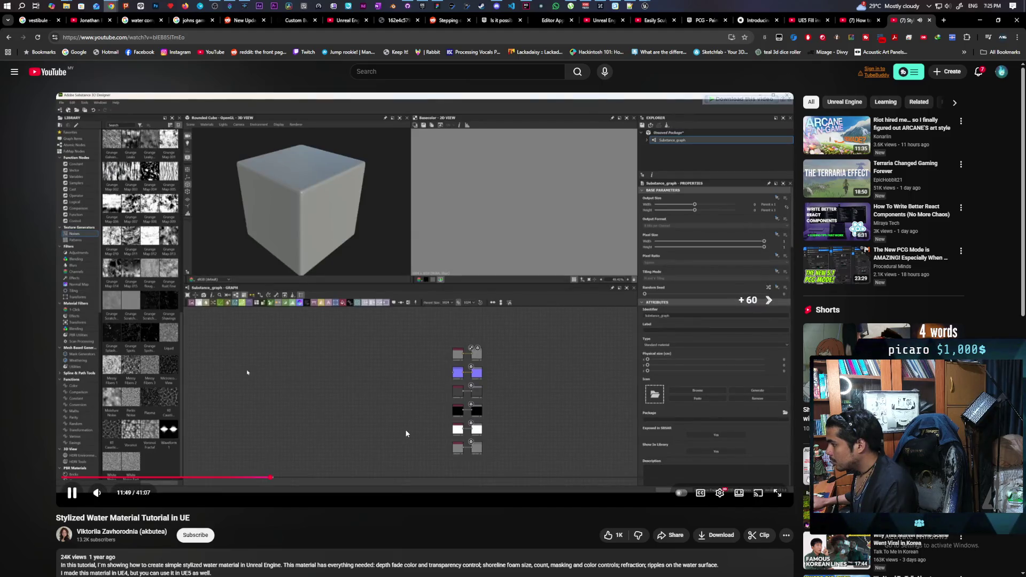
key("l")
key("l")
key("l")
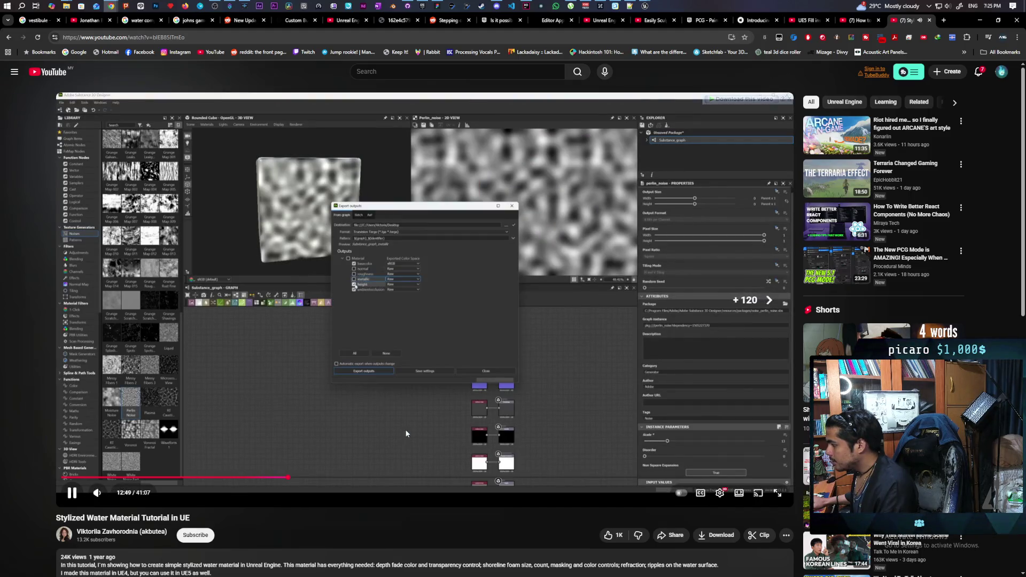
key("l")
key("l")
key("l")
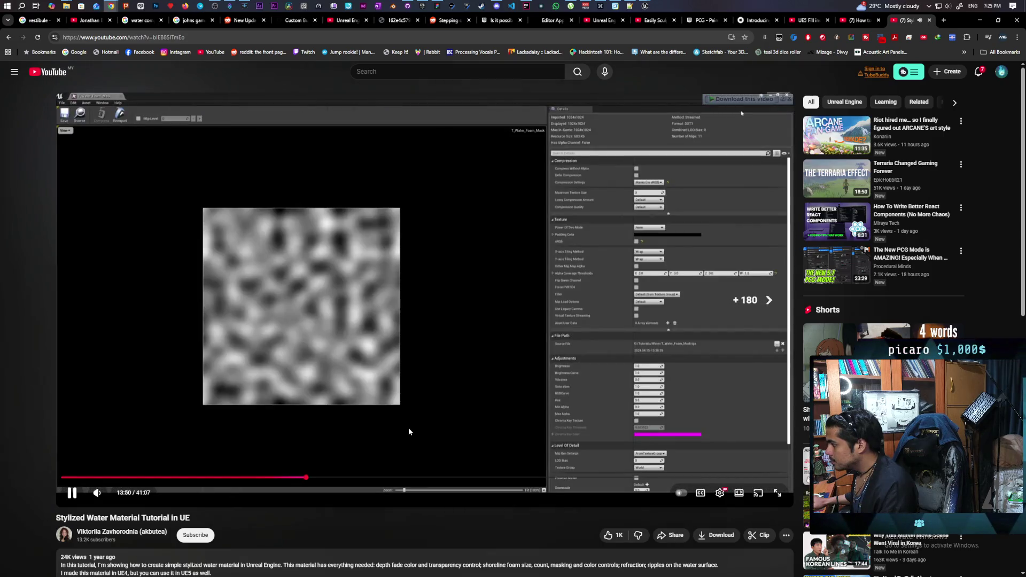
key("l")
key("l")
key("l")
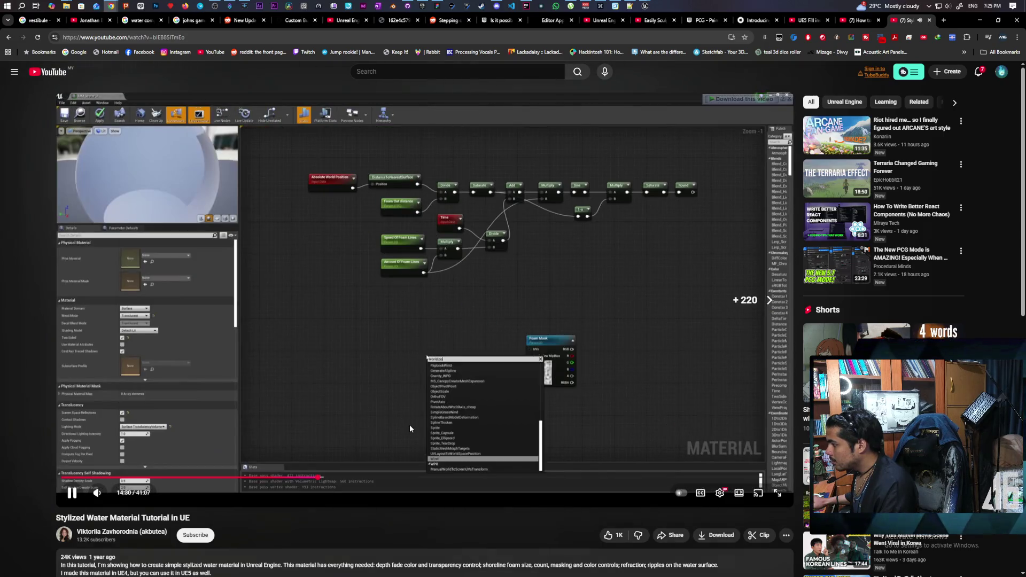
key("l")
key("l")
key("l")
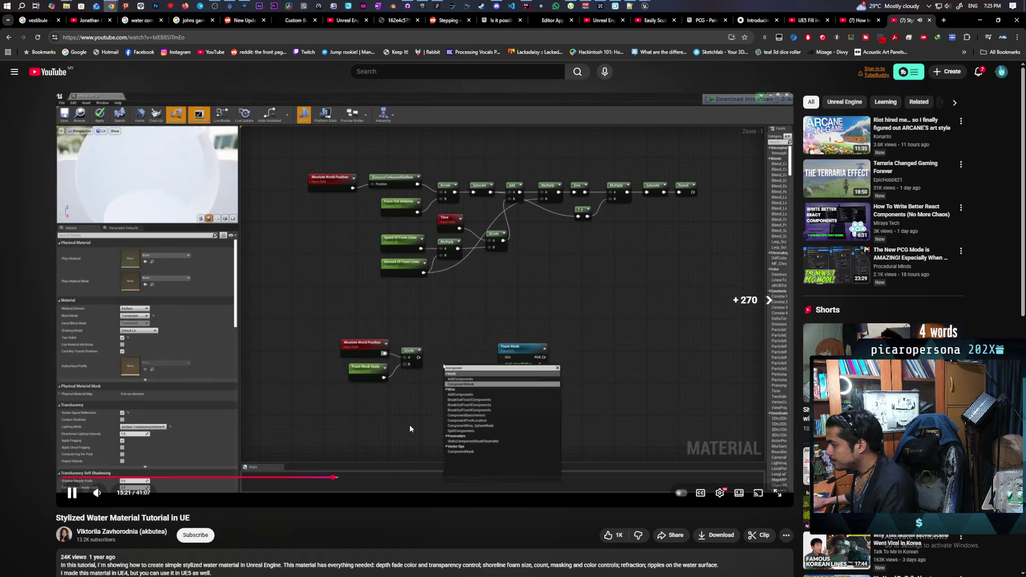
key("l")
key("l")
key("l")
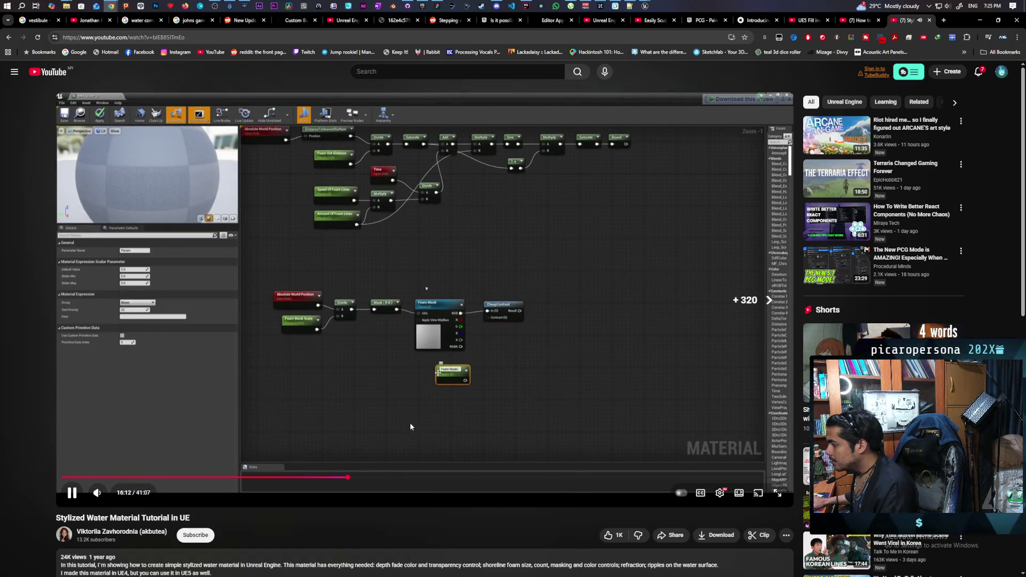
key("l")
key("l")
key("l")
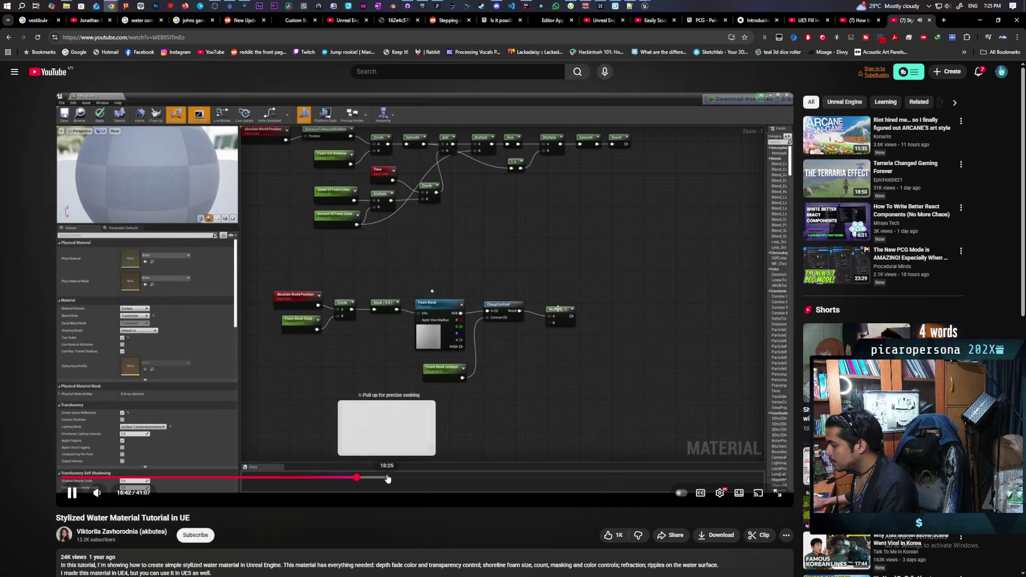
- Jump along the progress bar from 18:28 to 21:18 and pause on the normal map graph
left_click(388, 477)
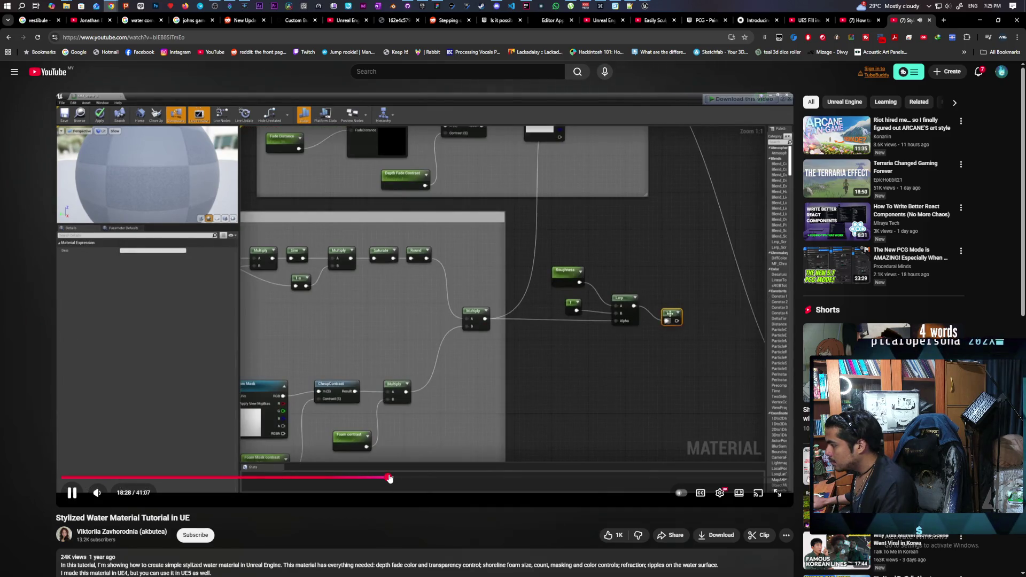
left_click(402, 477)
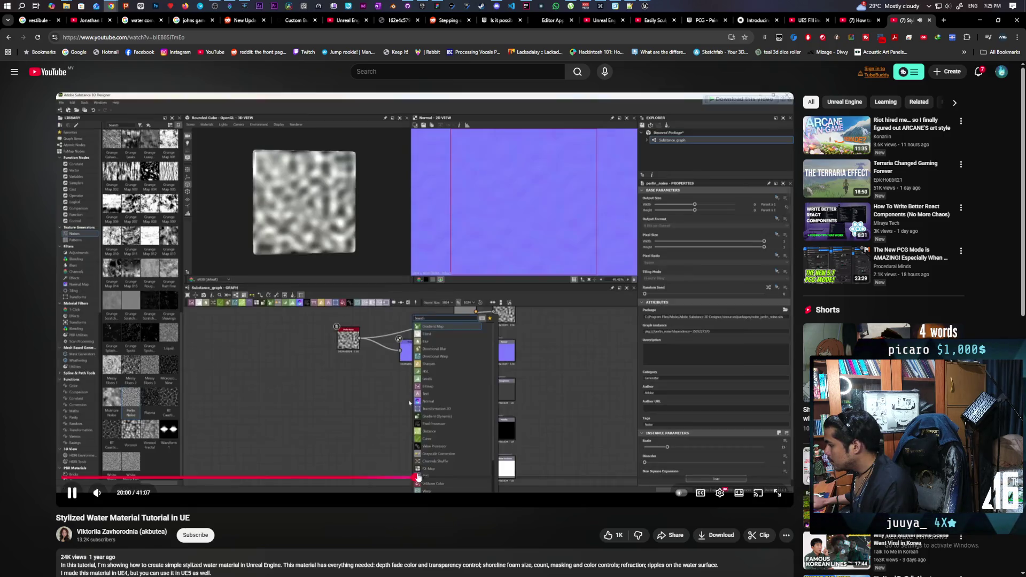
left_click(416, 477)
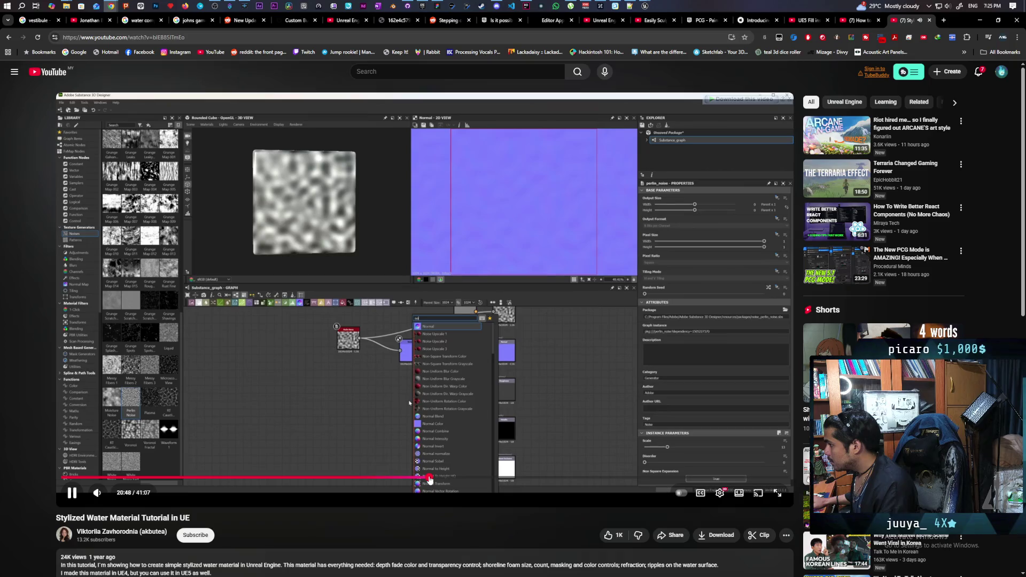
left_click(430, 478)
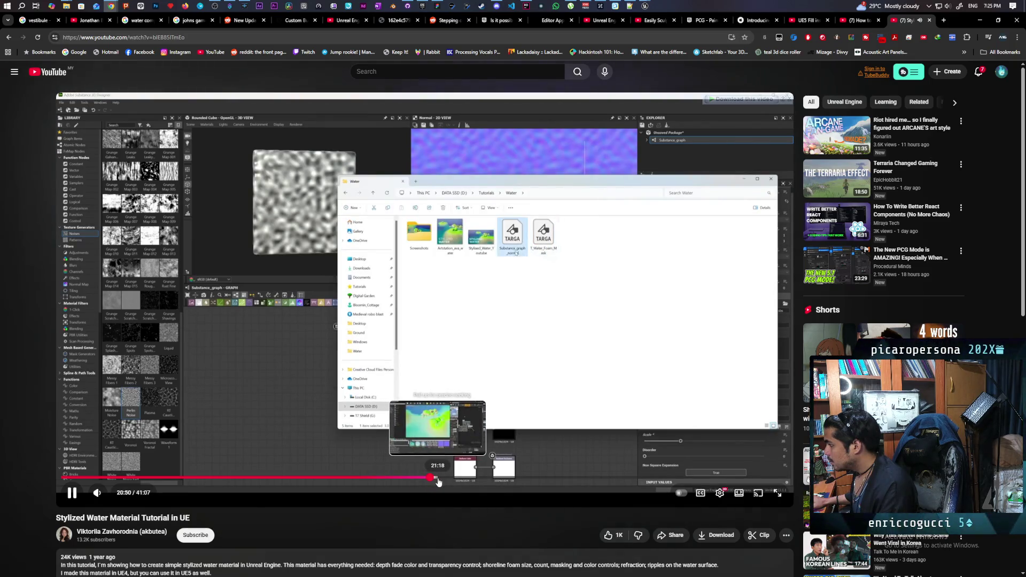
left_click(438, 483)
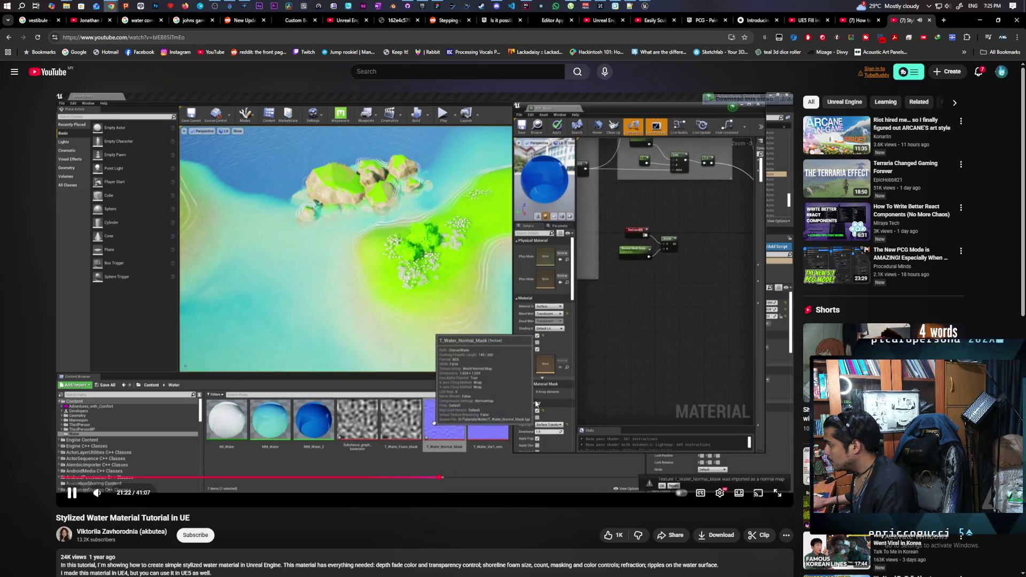
key("l")
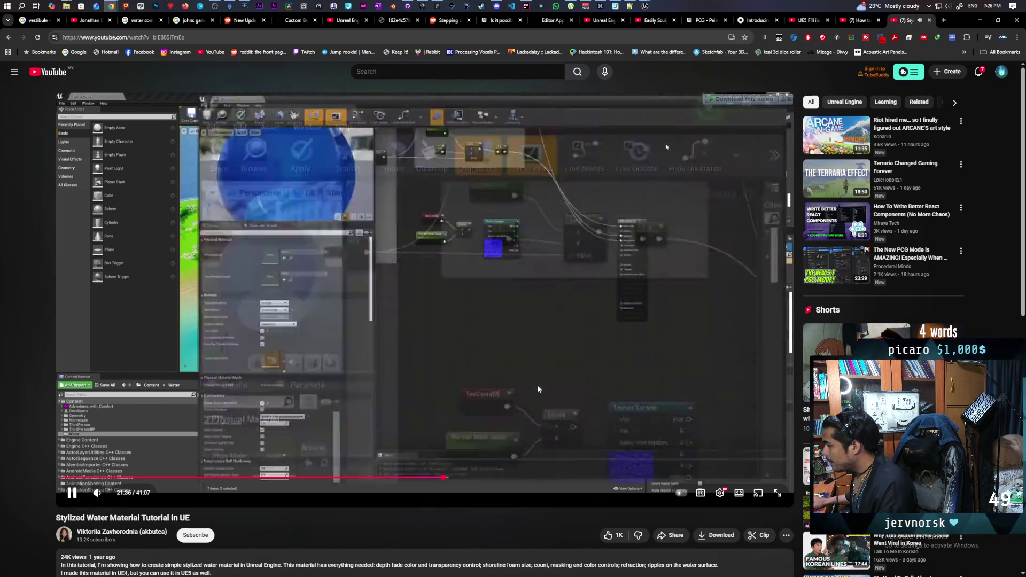
left_click(538, 385)
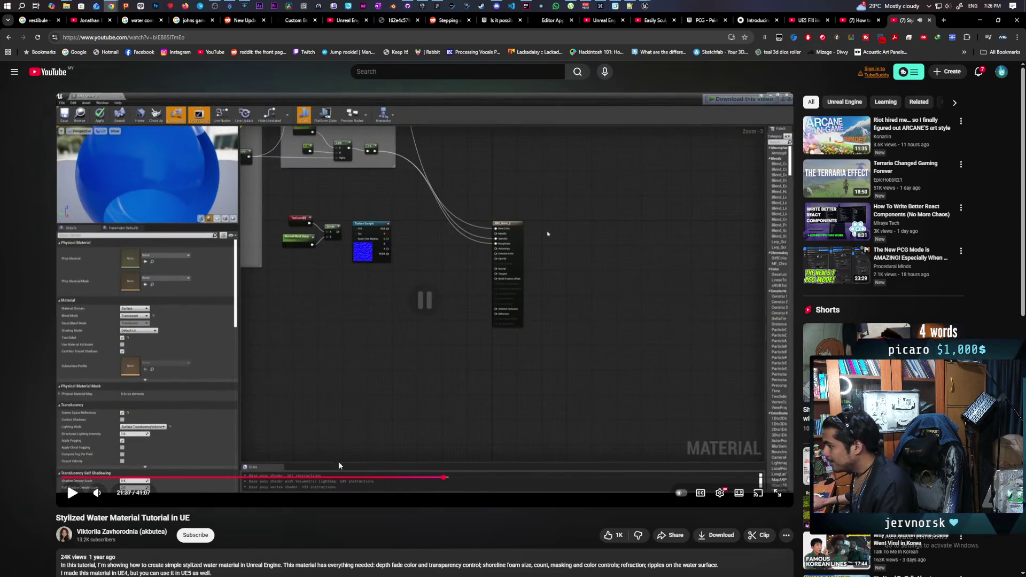
- Expand the full video description, then resume the tutorial around 21:37
scroll(171, 557, "down", 2)
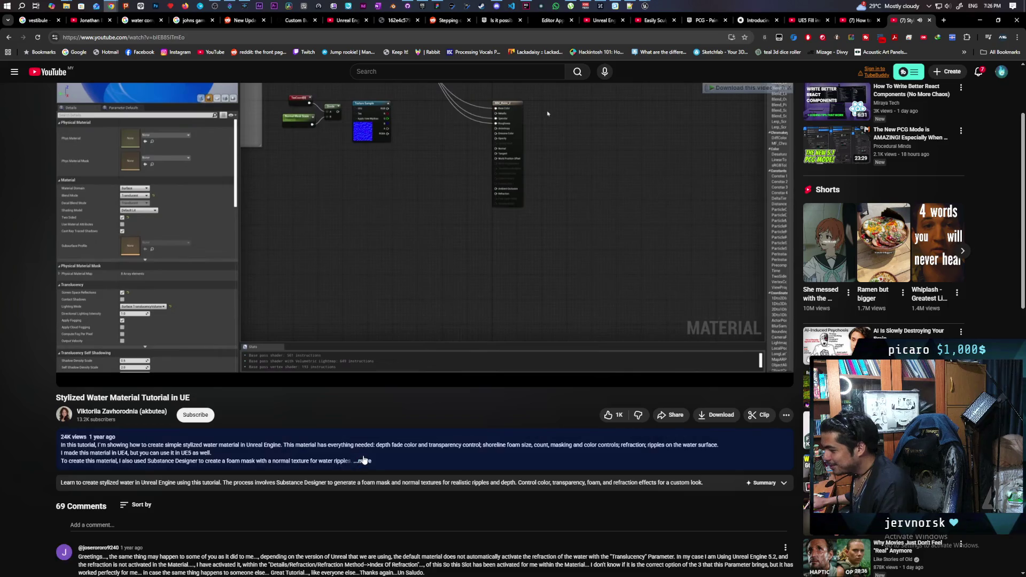
left_click(386, 474)
scroll(386, 470, "down", 2)
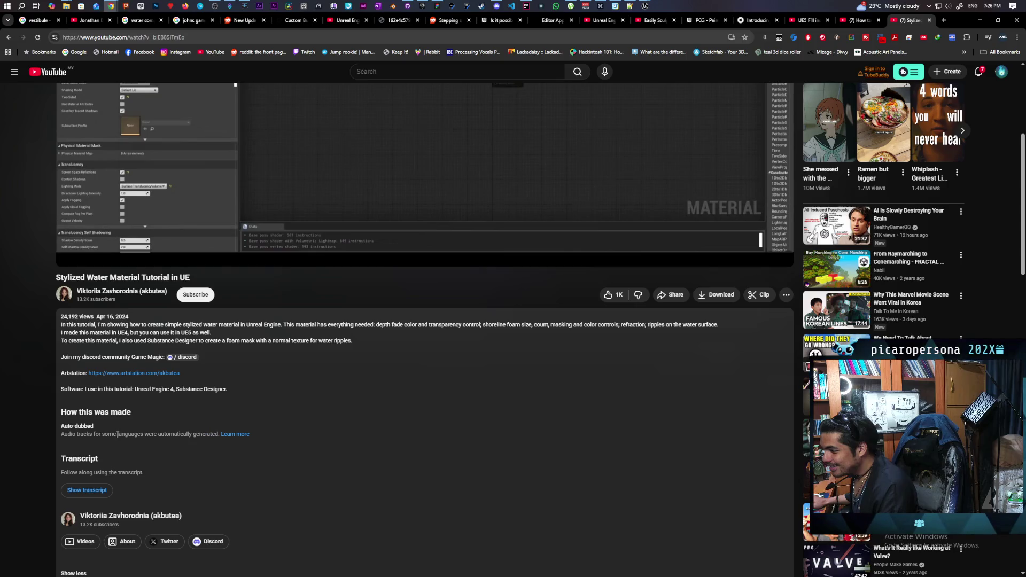
scroll(331, 370, "up", 4)
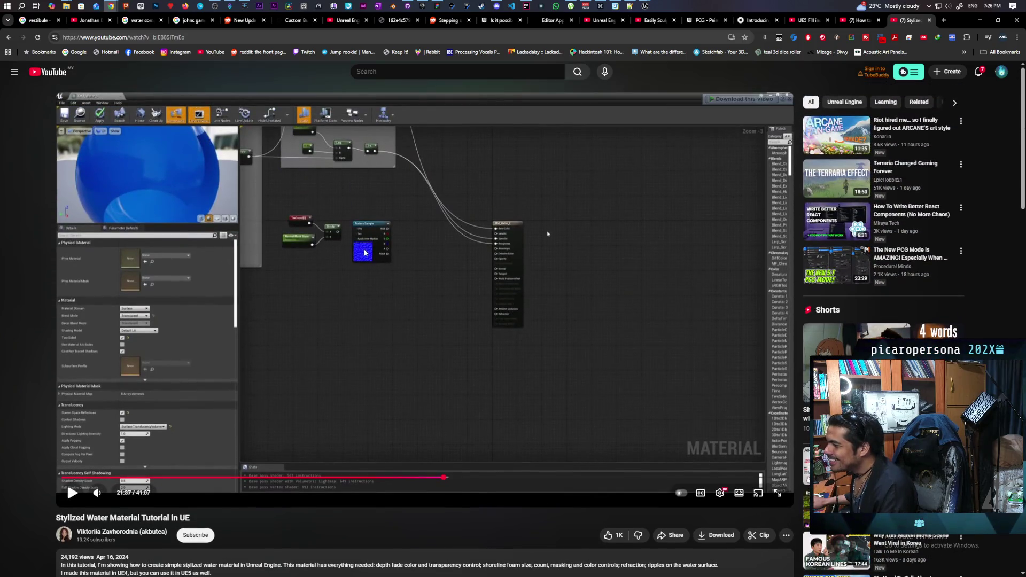
left_click(373, 300)
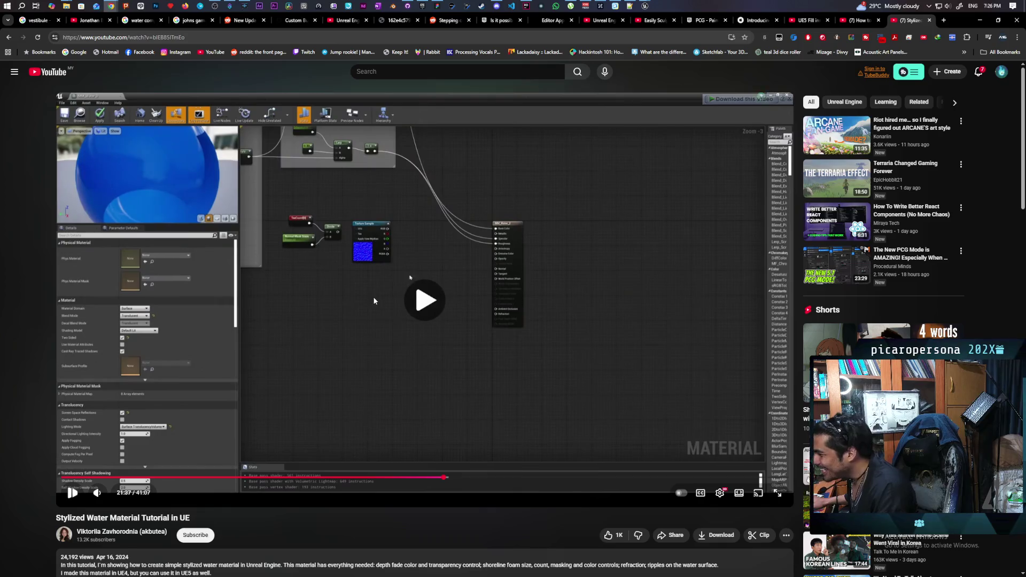
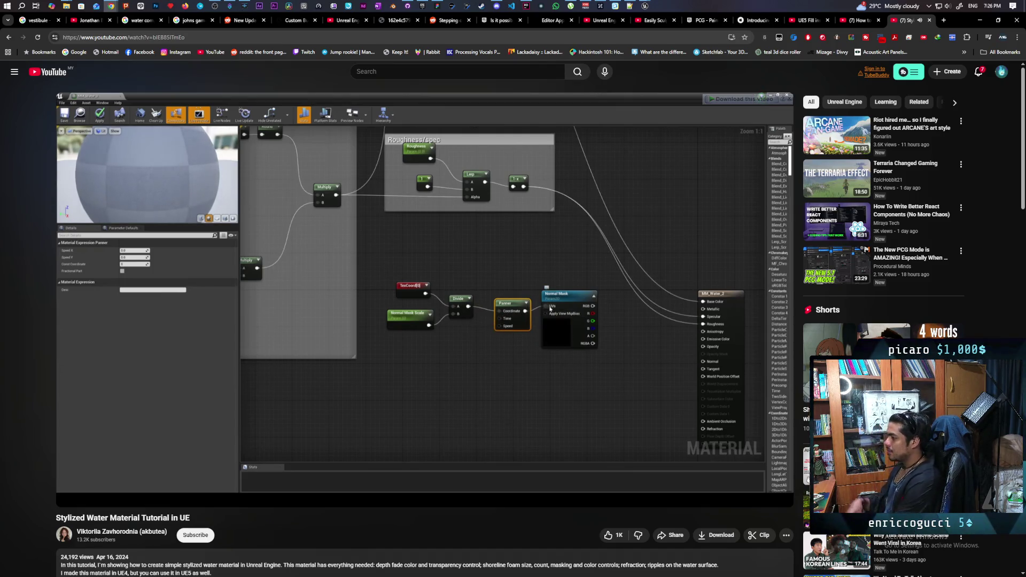
- Pause the stylized water tutorial at its normal-map panner step and bring Unreal Editor forward
mouse_move(525, 357)
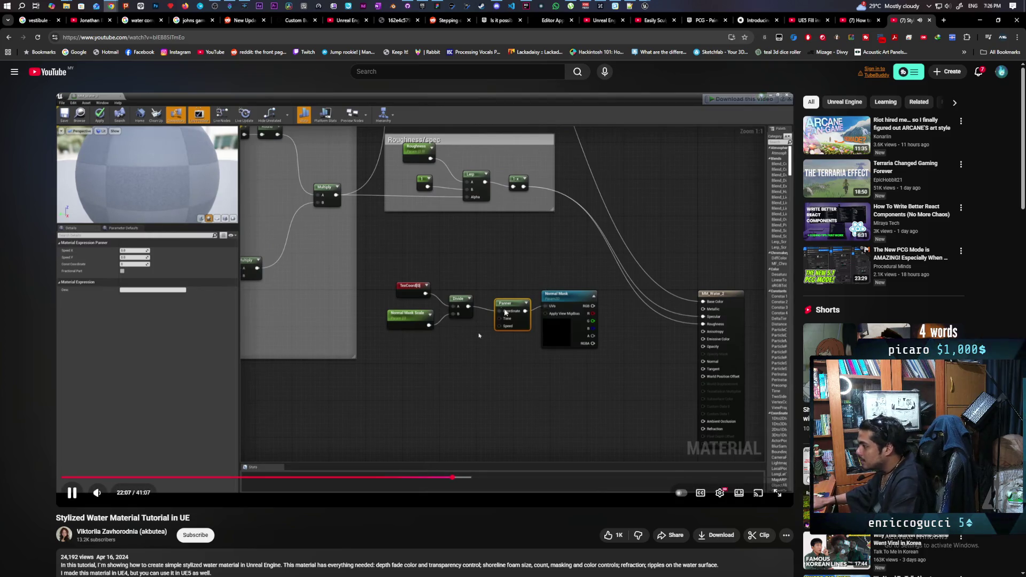
left_click(526, 357)
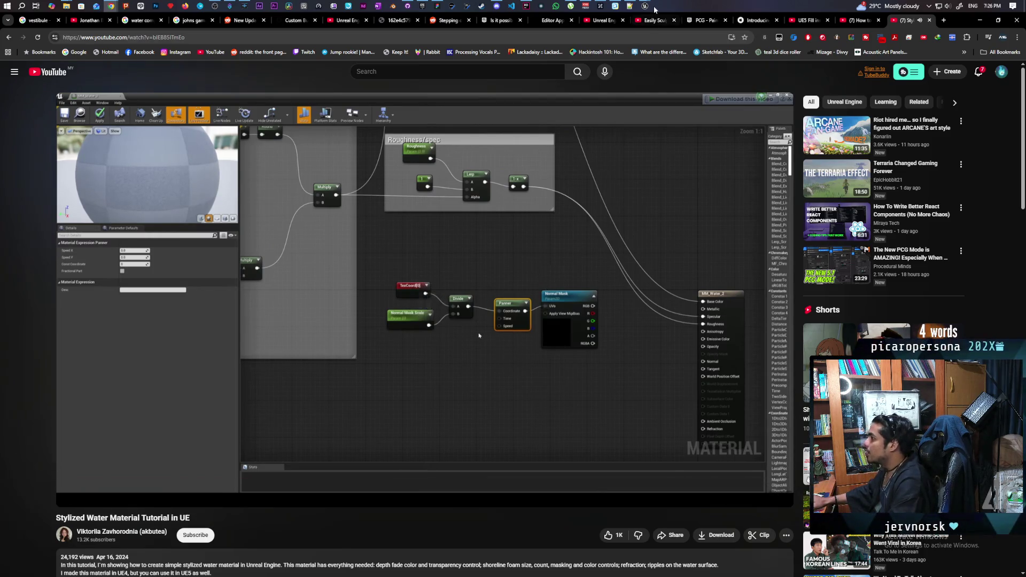
mouse_move(649, 6)
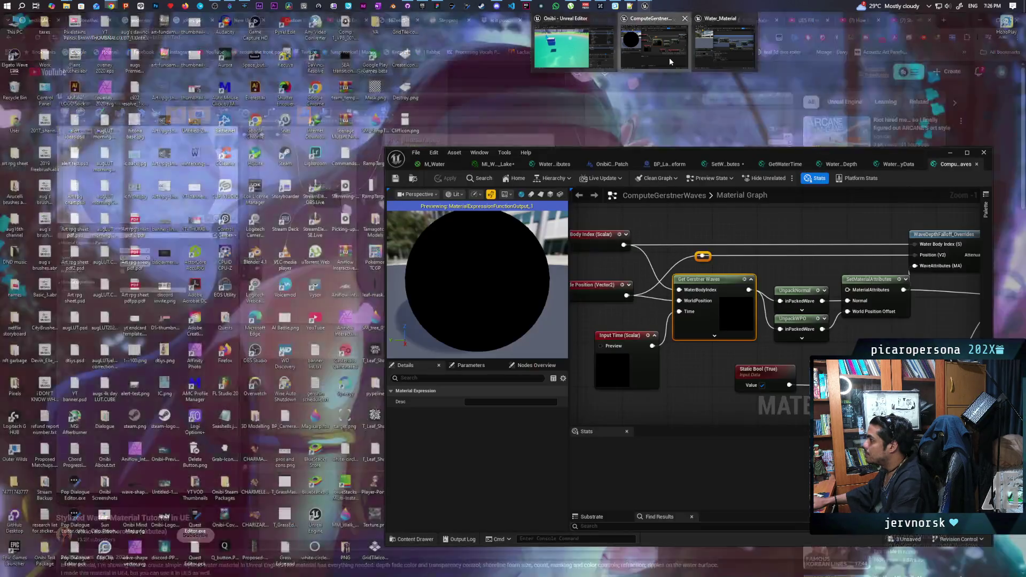
left_click(671, 61)
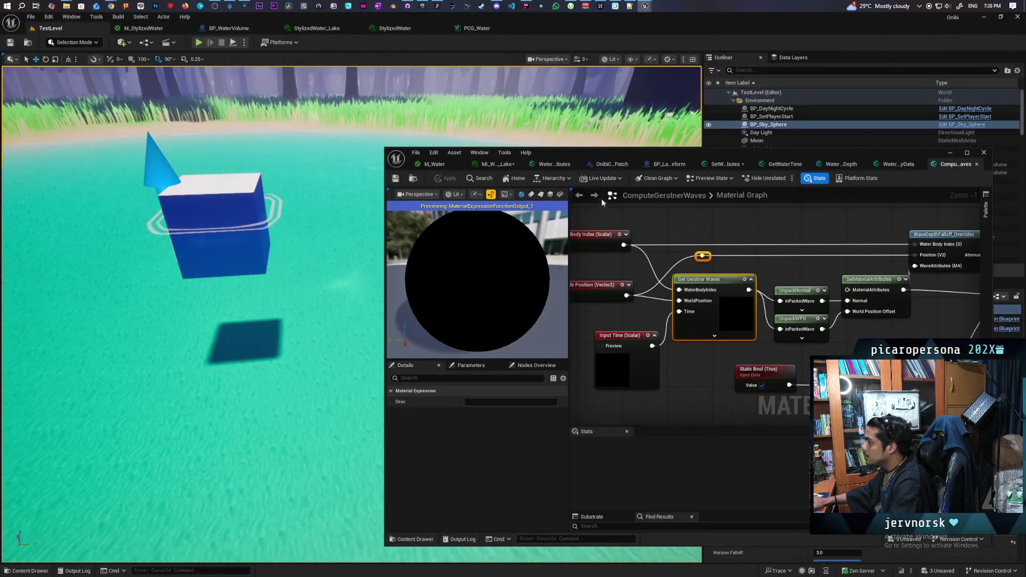
- Open the M_Water material graph and pan along its node chain
scroll(729, 276, "down", 3)
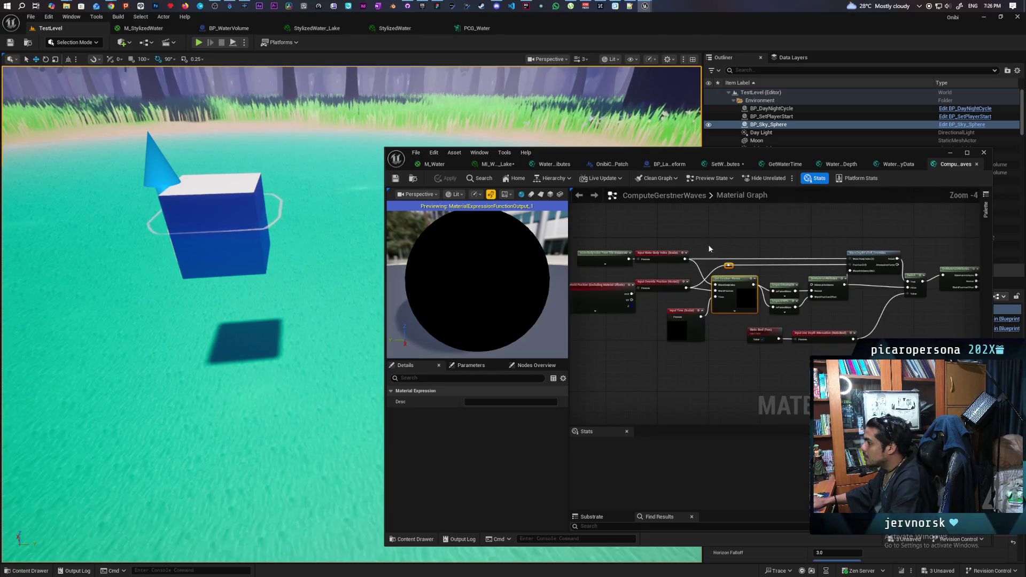
left_click(437, 166)
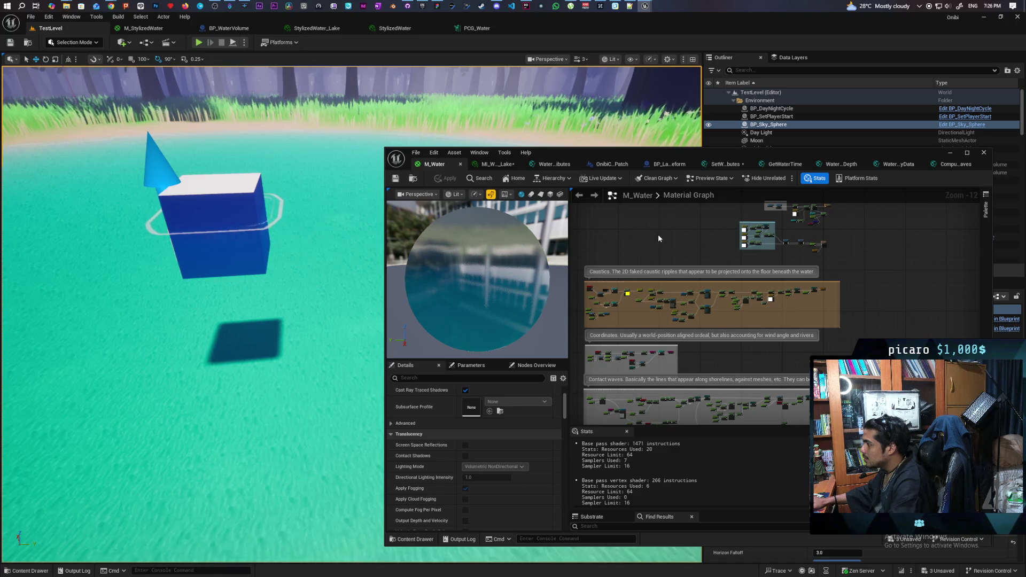
left_click_drag(659, 239, 701, 272)
scroll(701, 271, "up", 9)
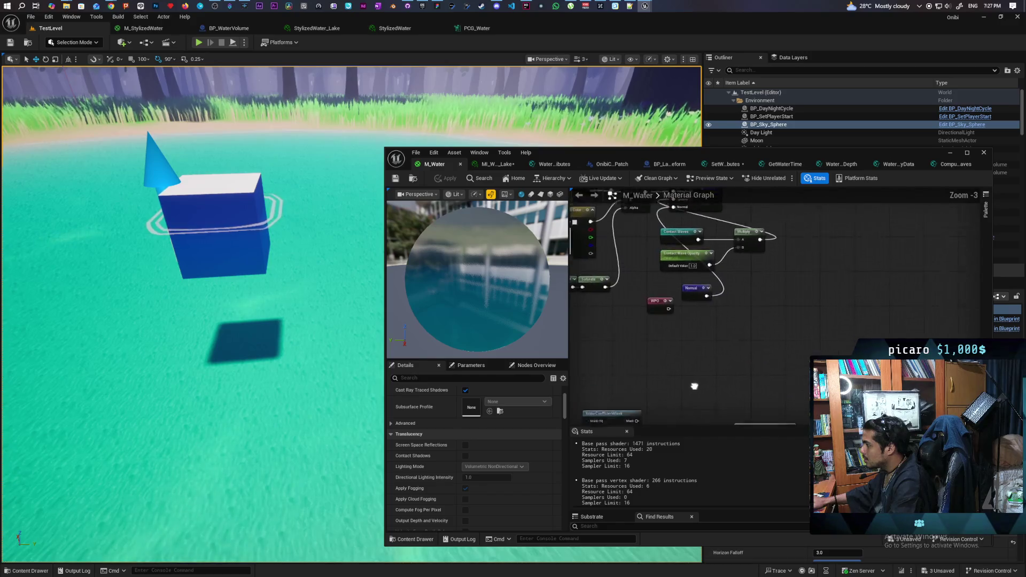
scroll(705, 386, "down", 4)
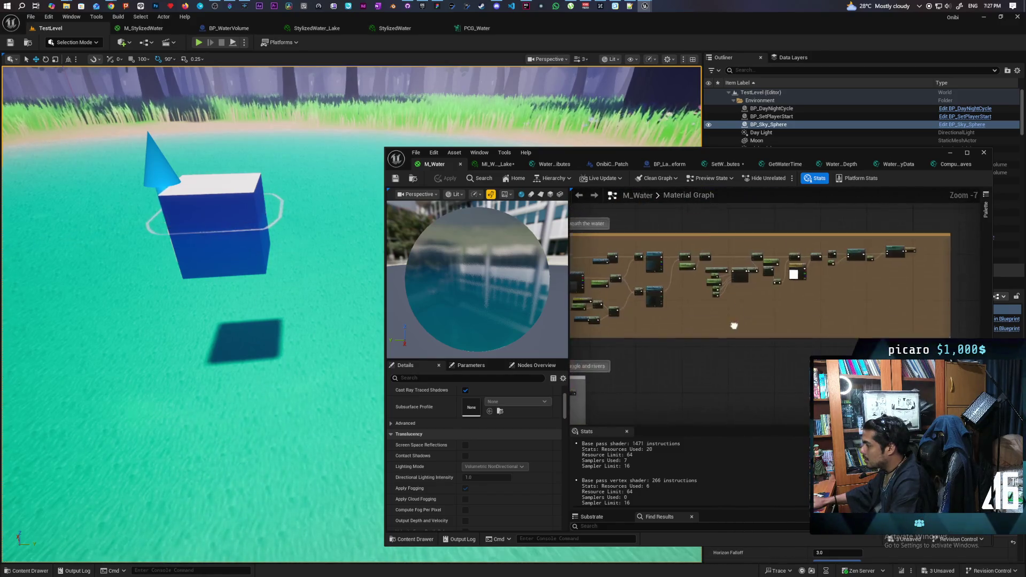
scroll(699, 287, "up", 6)
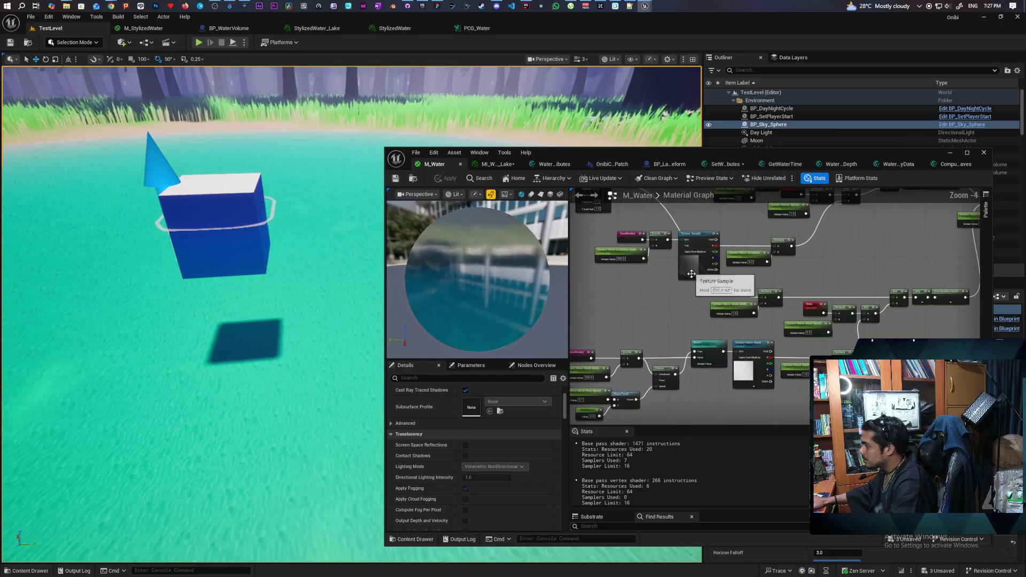
scroll(700, 299, "down", 5)
scroll(713, 335, "up", 2)
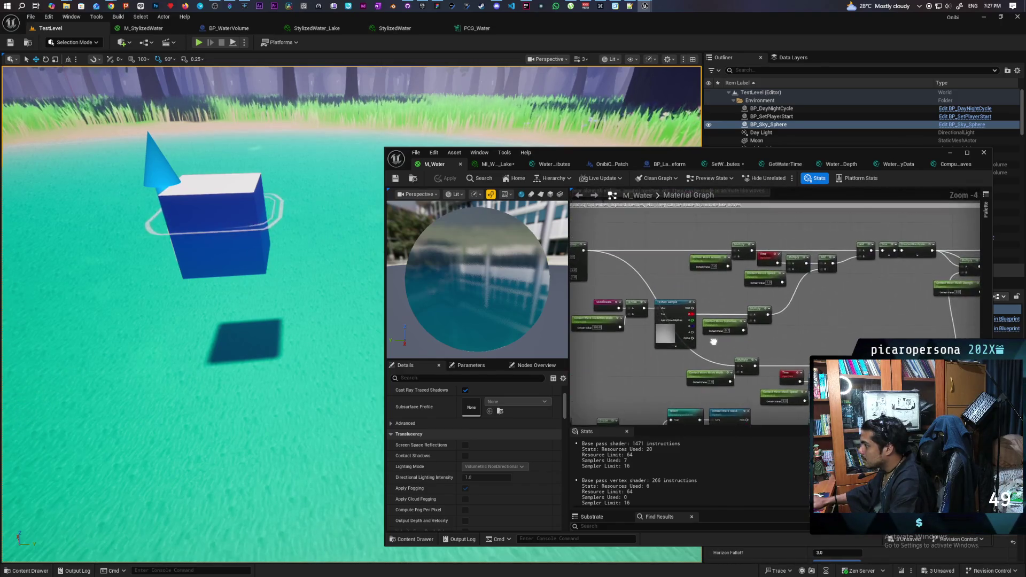
mouse_move(742, 345)
left_mouse_down()
mouse_move(821, 289)
mouse_move(762, 335)
mouse_move(705, 264)
mouse_move(713, 288)
mouse_move(702, 364)
mouse_move(653, 314)
left_mouse_up()
- Zoom out to survey all the comment-boxed node groups in M_Water
scroll(740, 390, "down", 6)
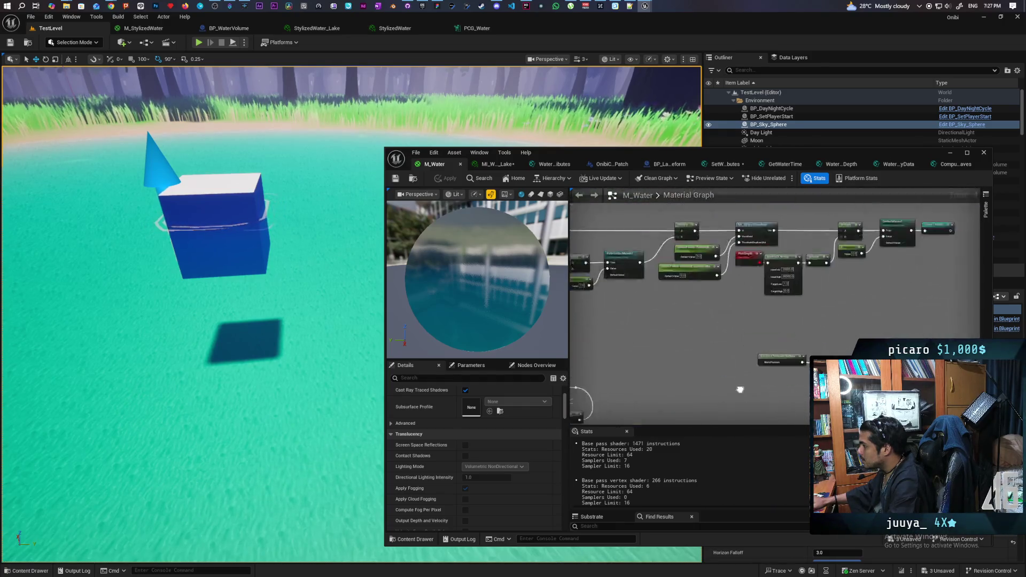
scroll(733, 339, "up", 4)
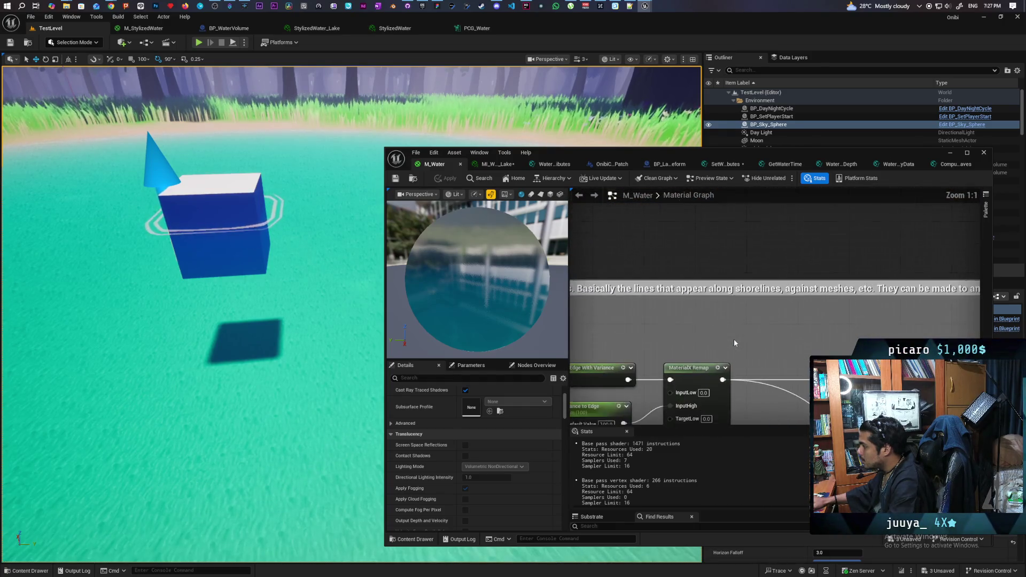
scroll(734, 339, "down", 3)
scroll(733, 339, "down", 3)
mouse_move(733, 339)
left_mouse_down()
mouse_move(770, 300)
mouse_move(786, 246)
mouse_move(699, 252)
mouse_move(666, 272)
mouse_move(746, 391)
left_mouse_up()
scroll(821, 283, "up", 2)
scroll(877, 247, "up", 2)
scroll(876, 247, "up", 2)
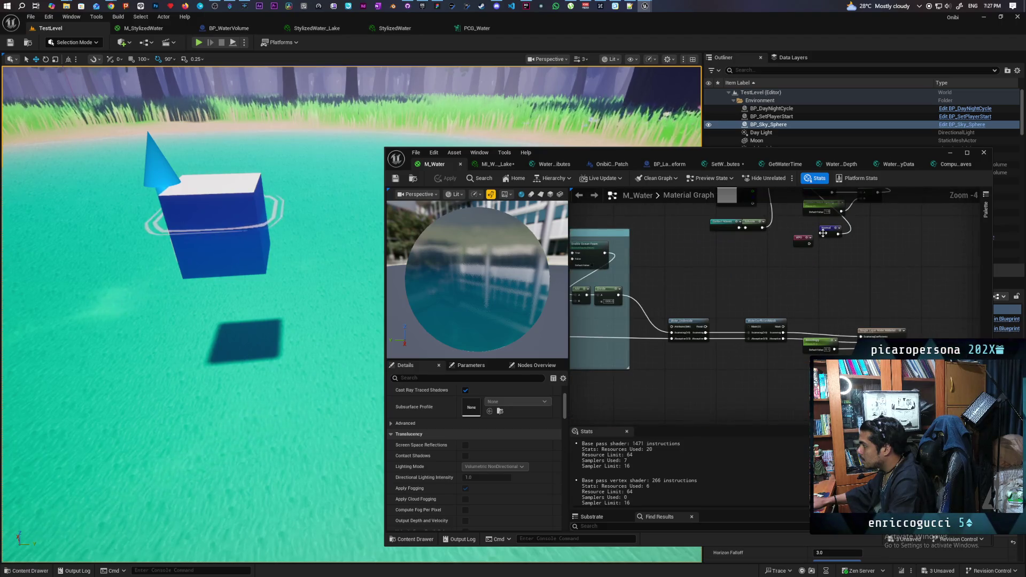
- Jump to the Normal named reroute and frame the blue normal texture node group
double_click(845, 250)
scroll(687, 313, "down", 4)
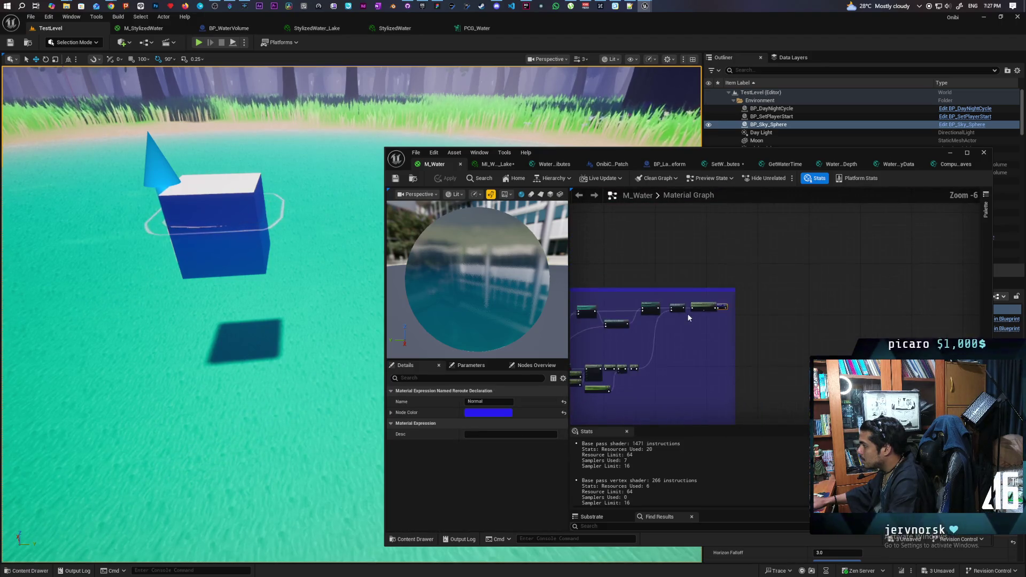
left_click_drag(710, 325, 976, 262)
scroll(834, 274, "up", 6)
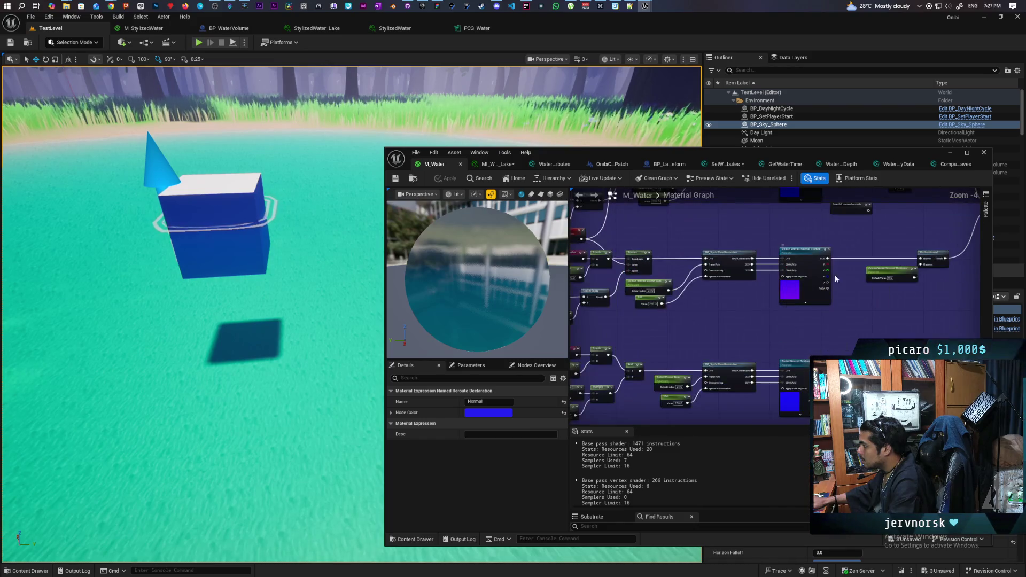
scroll(742, 283, "up", 3)
left_click_drag(741, 284, 731, 325)
- Locate the Waves Normal Texture node's asset, T_Water1_N, in the Content Browser
left_click(717, 284)
key("ctrl+b")
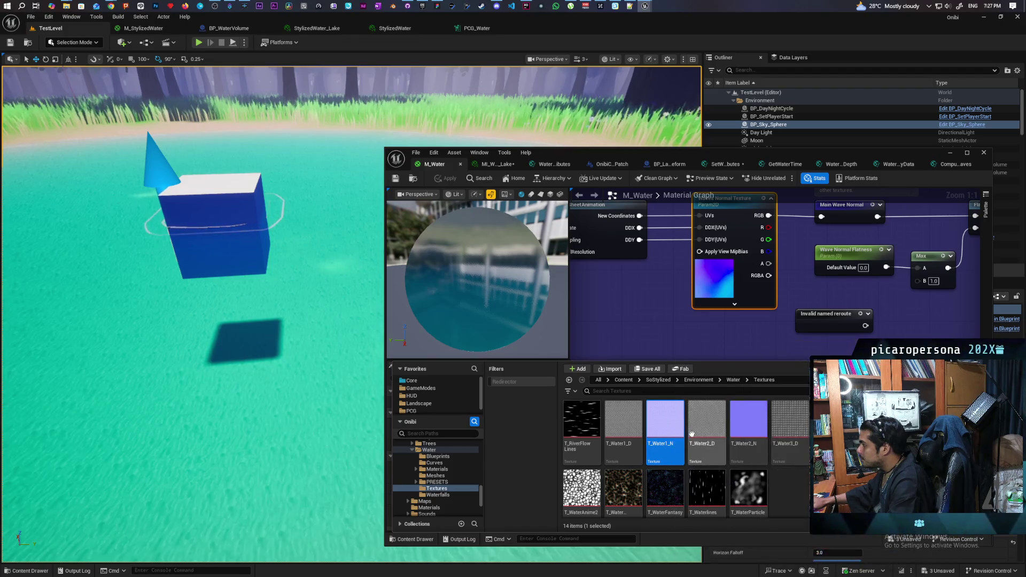
left_click(678, 360)
mouse_move(679, 360)
left_mouse_down()
mouse_move(724, 361)
mouse_move(693, 356)
left_mouse_up()
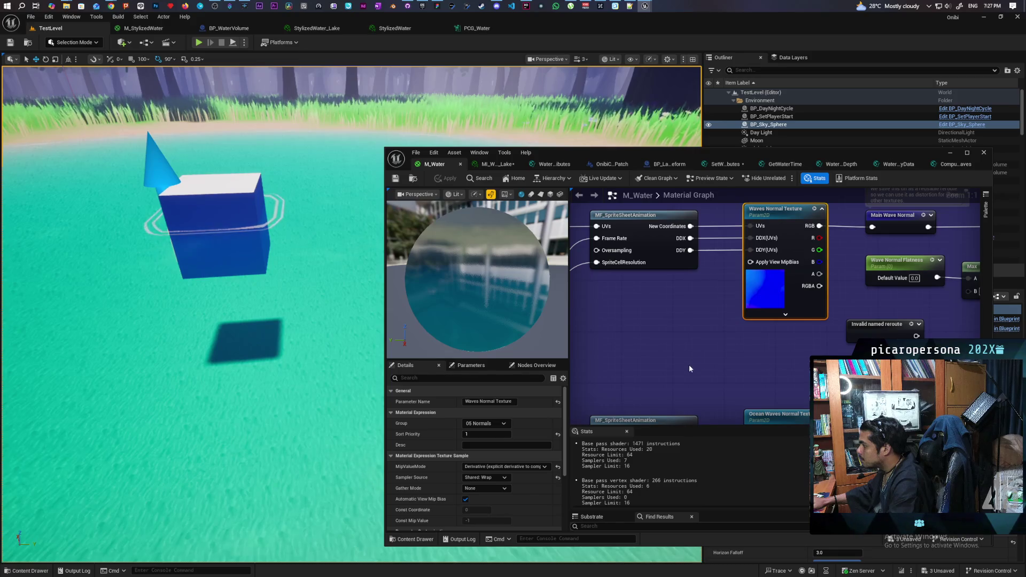
scroll(689, 367, "down", 3)
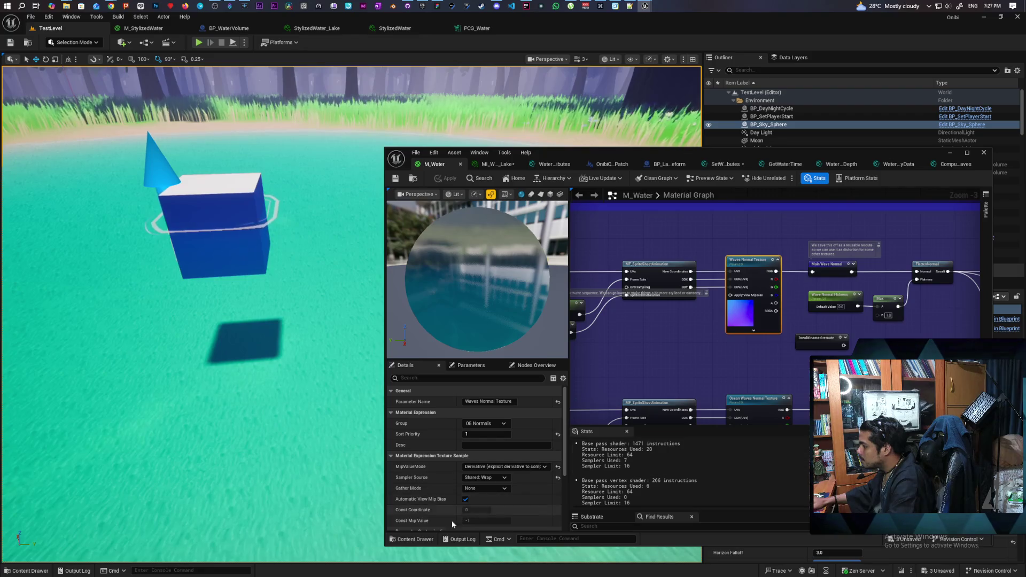
- Drag T_Water1_N from the water Textures folder into the graph as a Texture Sample
left_click(412, 539)
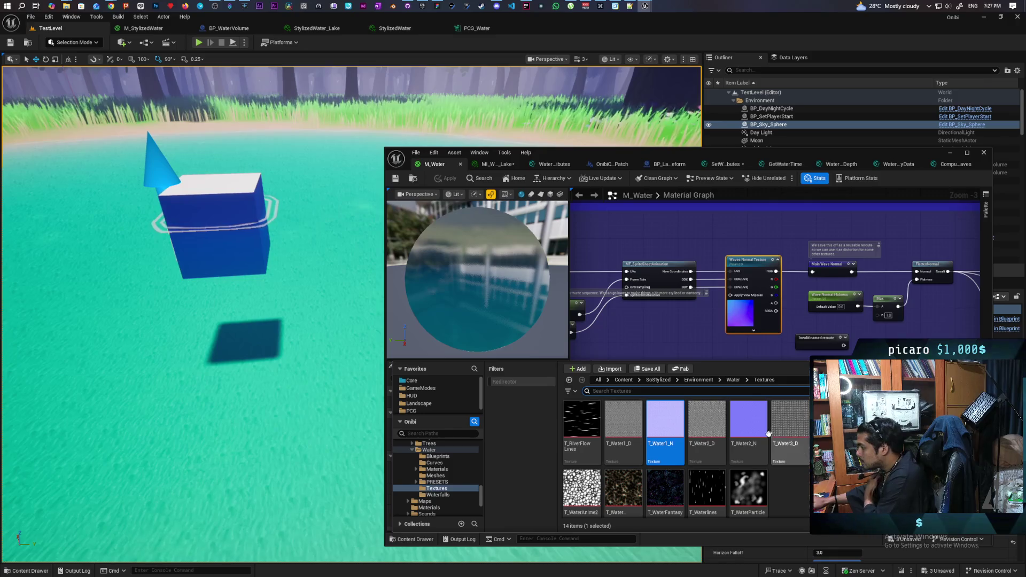
mouse_move(672, 423)
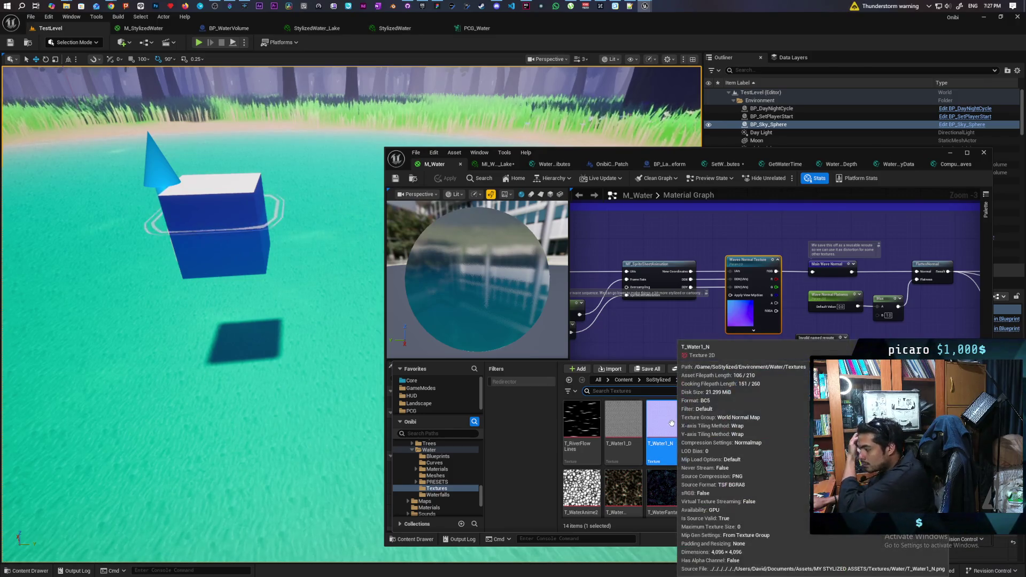
mouse_move(671, 427)
left_mouse_down()
mouse_move(716, 246)
mouse_move(708, 235)
left_mouse_up()
scroll(808, 231, "down", 2)
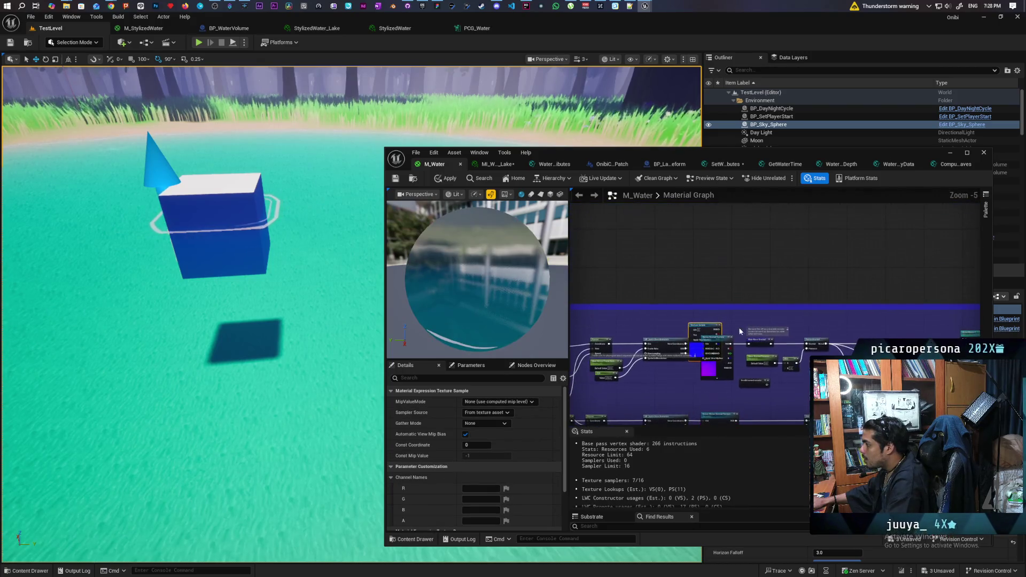
mouse_move(705, 328)
left_mouse_down()
mouse_move(767, 236)
mouse_move(778, 247)
mouse_move(651, 380)
mouse_move(908, 342)
mouse_move(919, 291)
mouse_move(887, 213)
mouse_move(870, 205)
left_mouse_up()
scroll(778, 248, "down", 3)
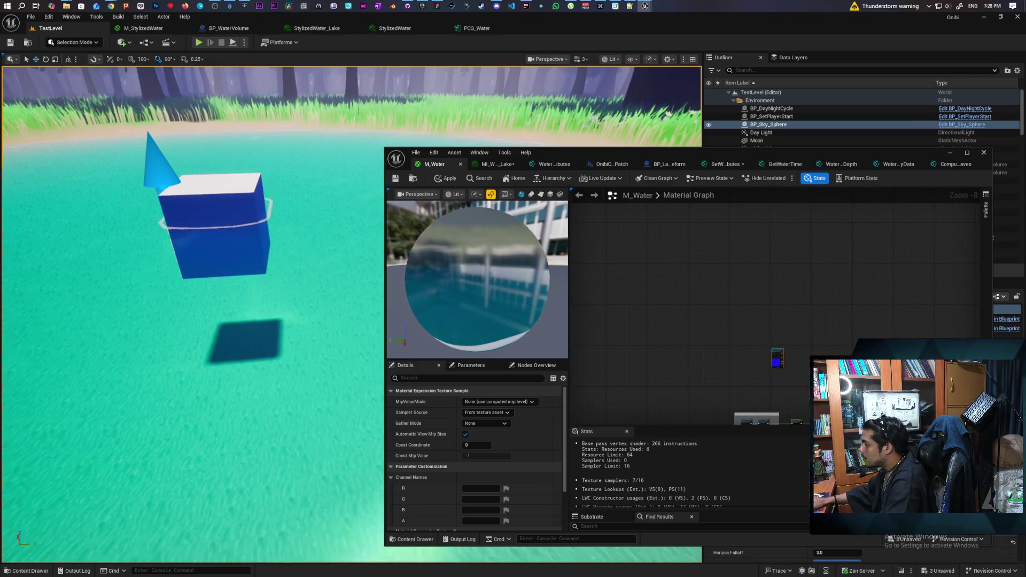
scroll(782, 276, "up", 3)
scroll(775, 299, "up", 4)
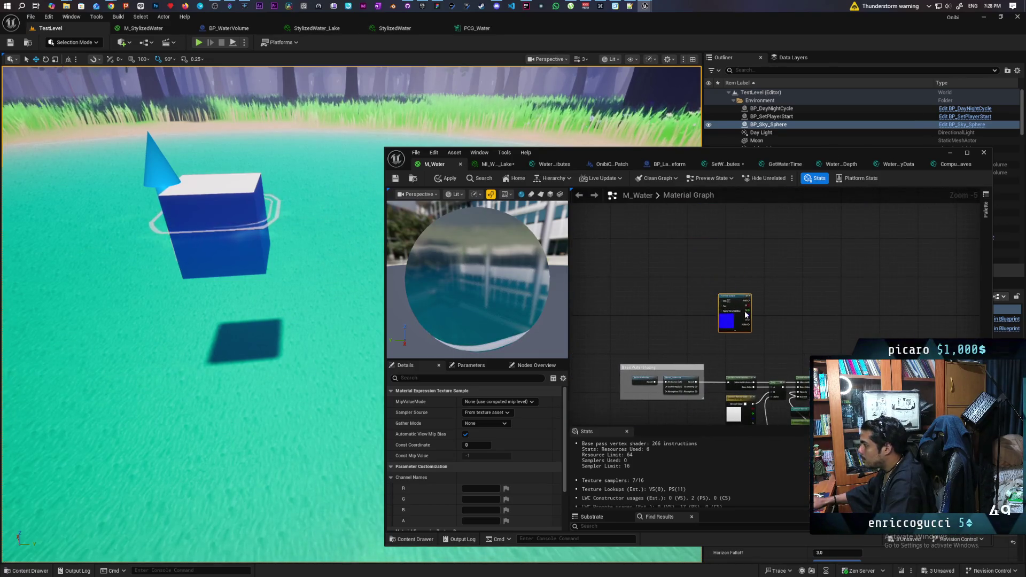
scroll(769, 317, "down", 2)
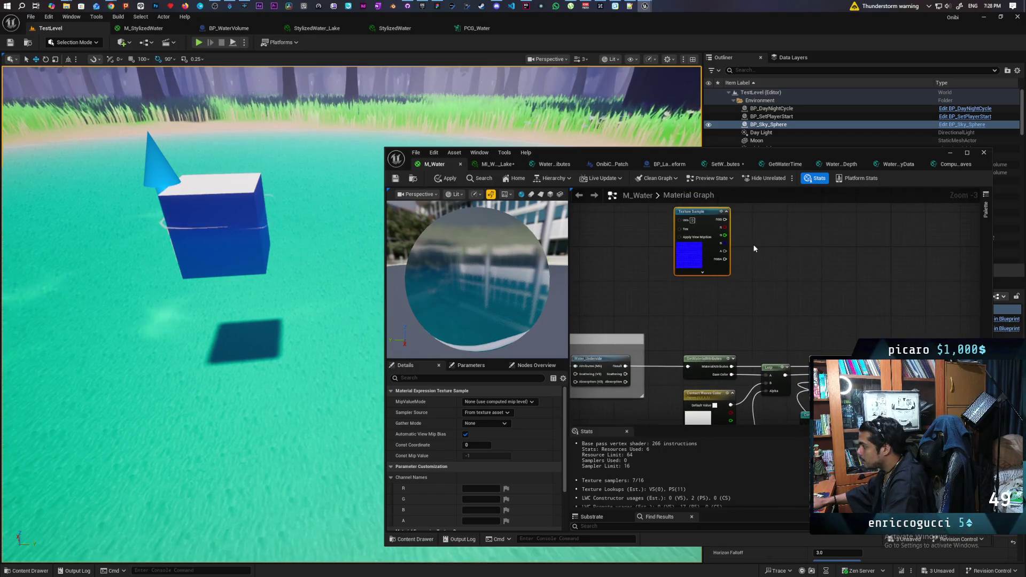
scroll(720, 303, "down", 9)
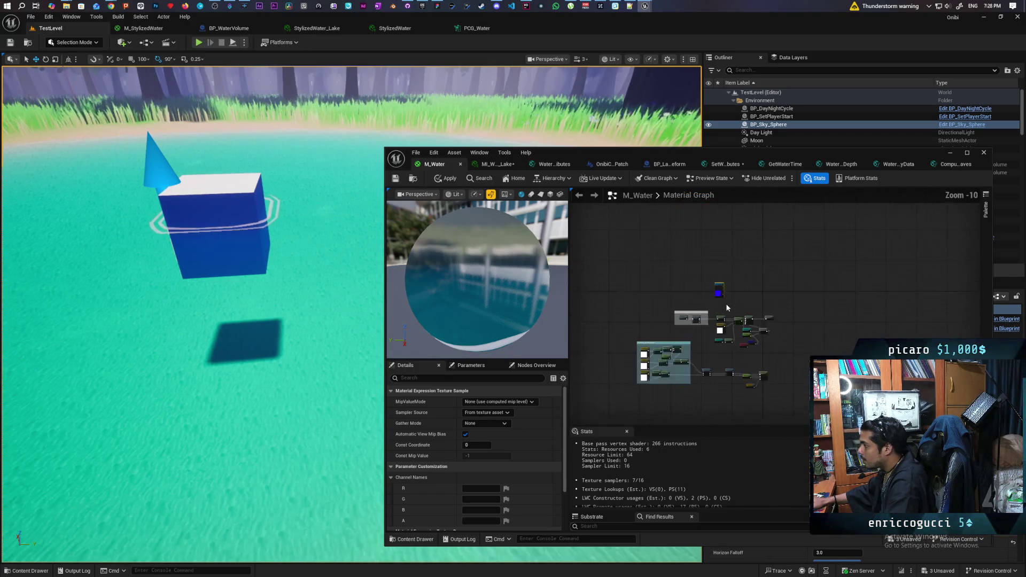
scroll(773, 300, "up", 9)
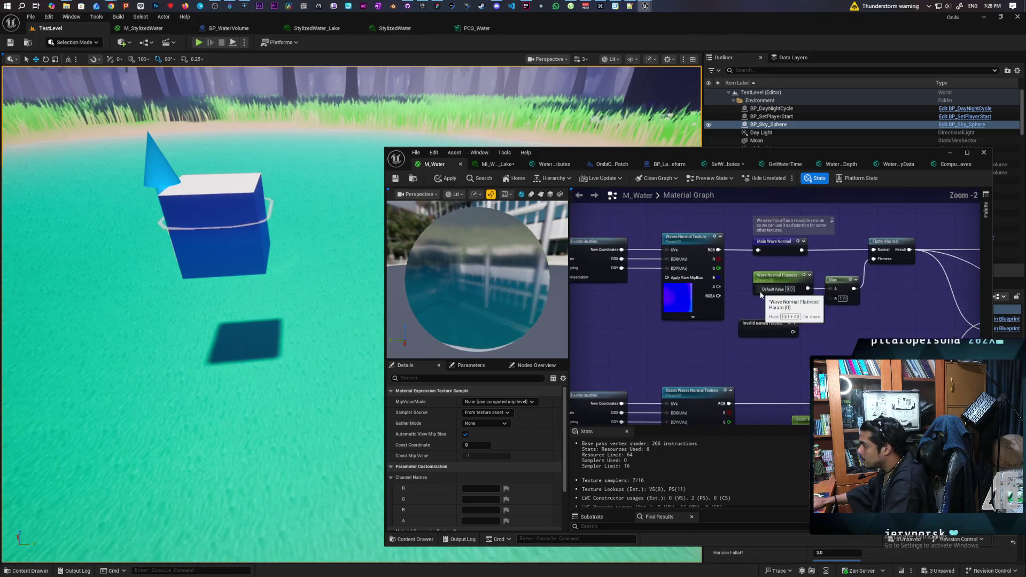
scroll(770, 225, "down", 9)
mouse_move(783, 215)
left_mouse_down()
mouse_move(785, 278)
mouse_move(786, 203)
mouse_move(785, 249)
mouse_move(733, 216)
mouse_move(727, 228)
mouse_move(740, 259)
left_mouse_up()
scroll(765, 277, "up", 10)
scroll(762, 269, "up", 1)
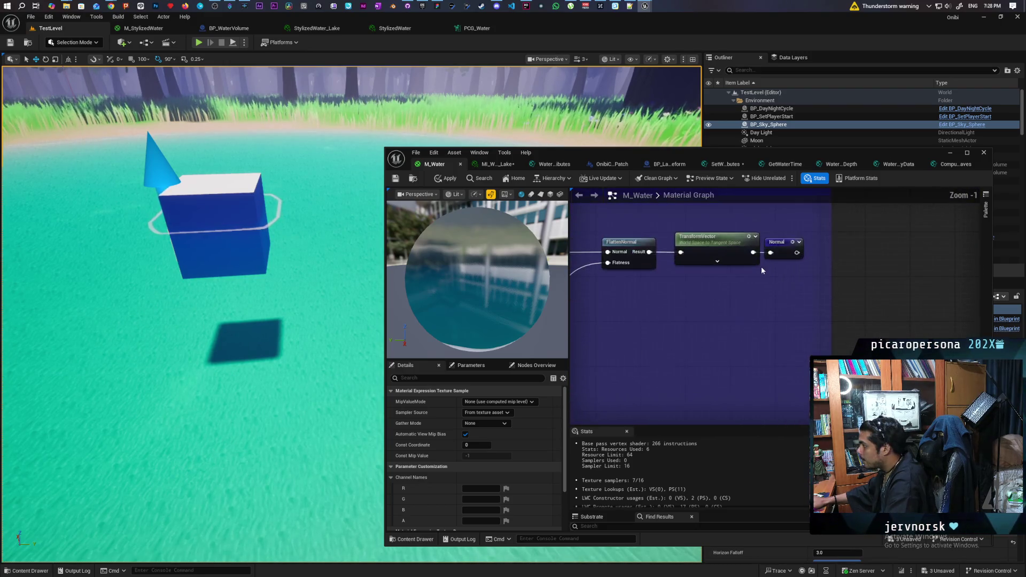
scroll(762, 270, "down", 6)
scroll(781, 259, "up", 4)
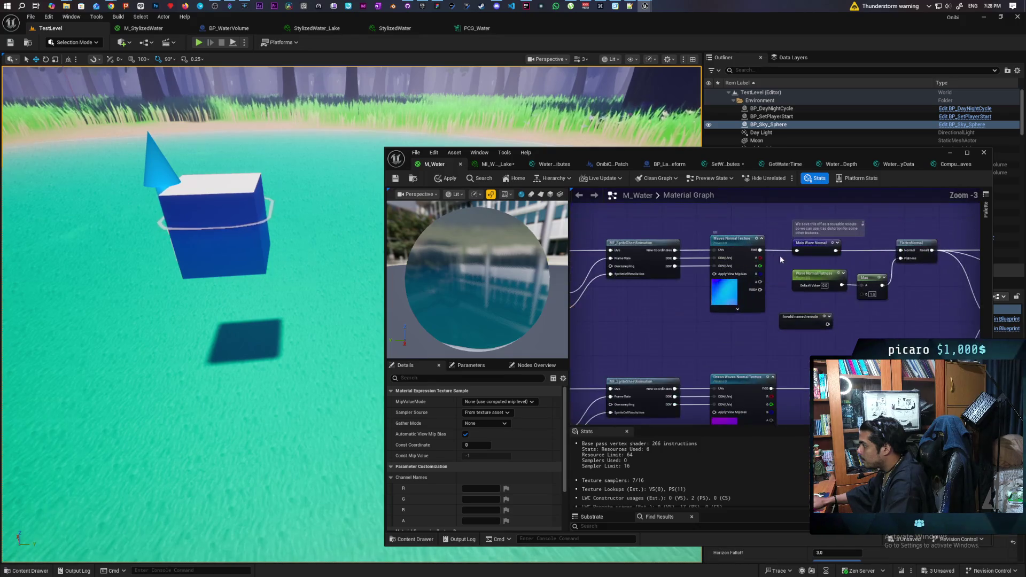
scroll(696, 281, "down", 2)
scroll(643, 306, "up", 2)
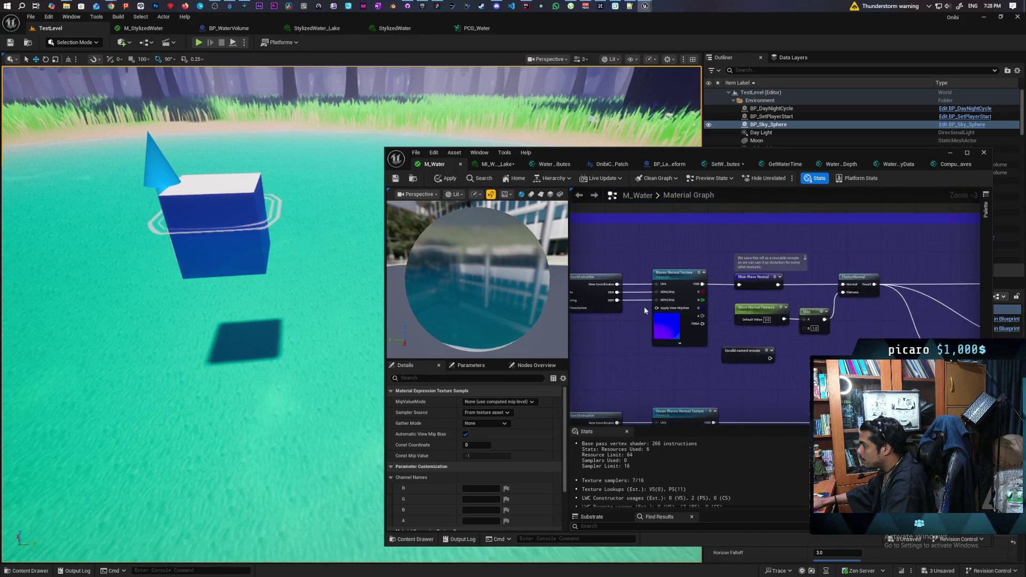
left_click(783, 275)
scroll(786, 273, "down", 5)
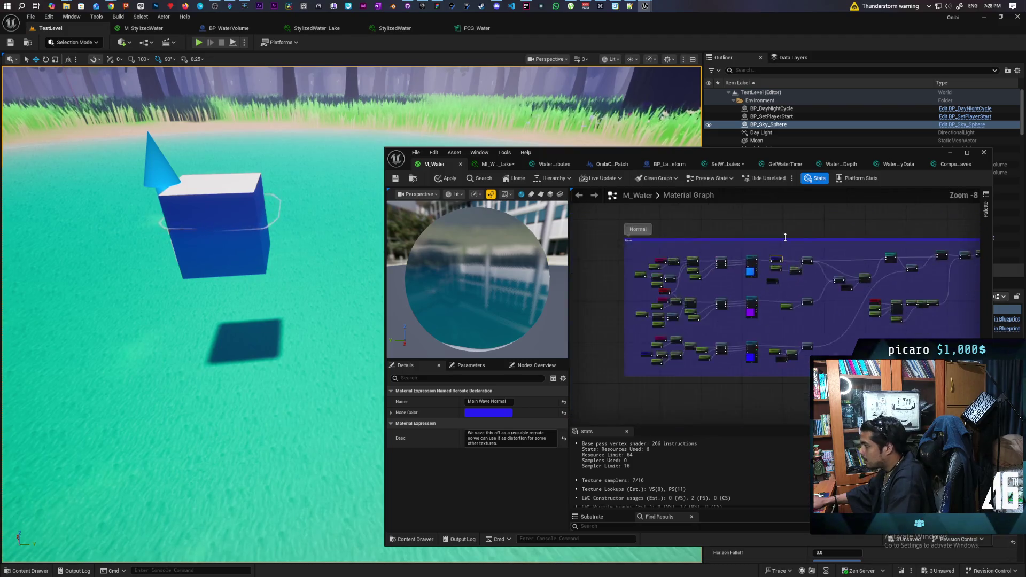
scroll(669, 402, "down", 3)
scroll(682, 319, "up", 3)
scroll(681, 319, "down", 2)
scroll(683, 415, "up", 2)
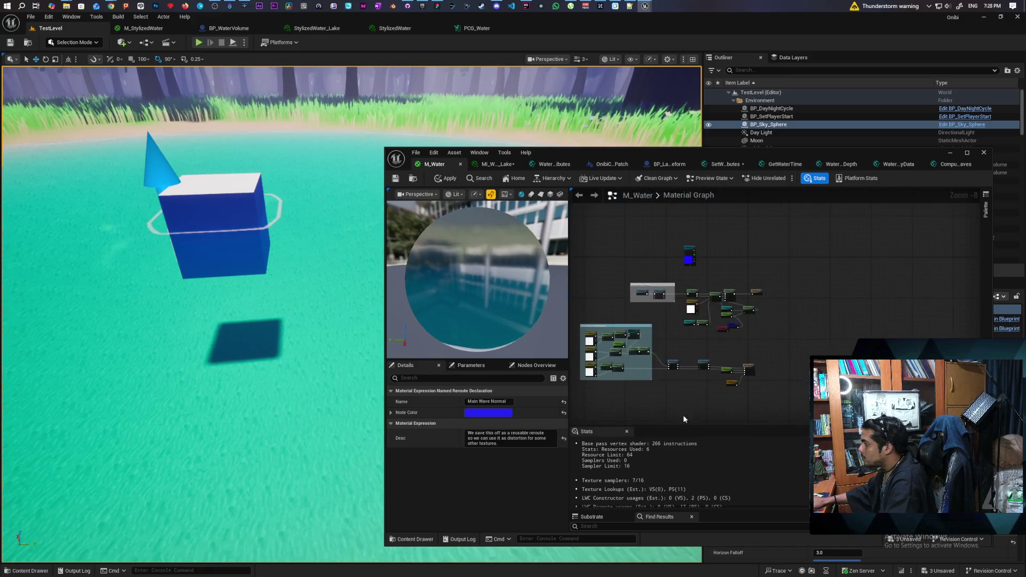
scroll(728, 324, "up", 8)
left_click_drag(726, 210, 827, 335)
- Feed the Main Wave Normal reroute into the Normal input and apply M_Water
type("main wave normal")
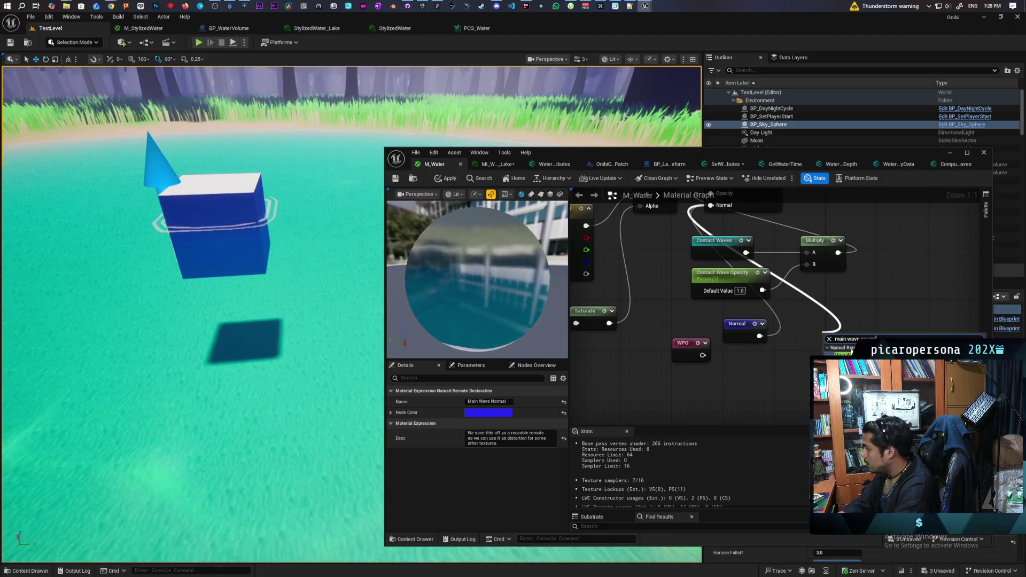
key("Escape")
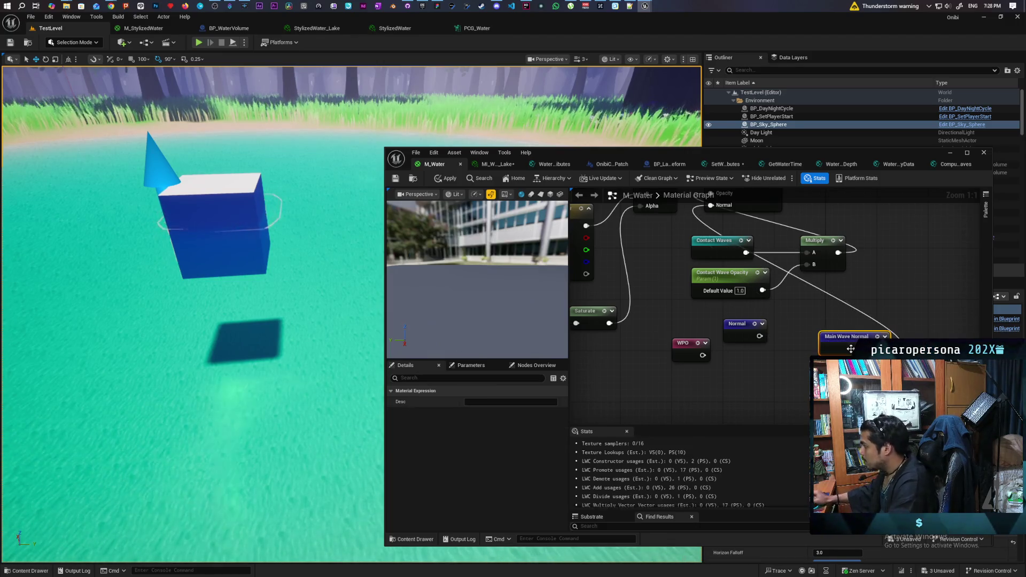
left_click(451, 178)
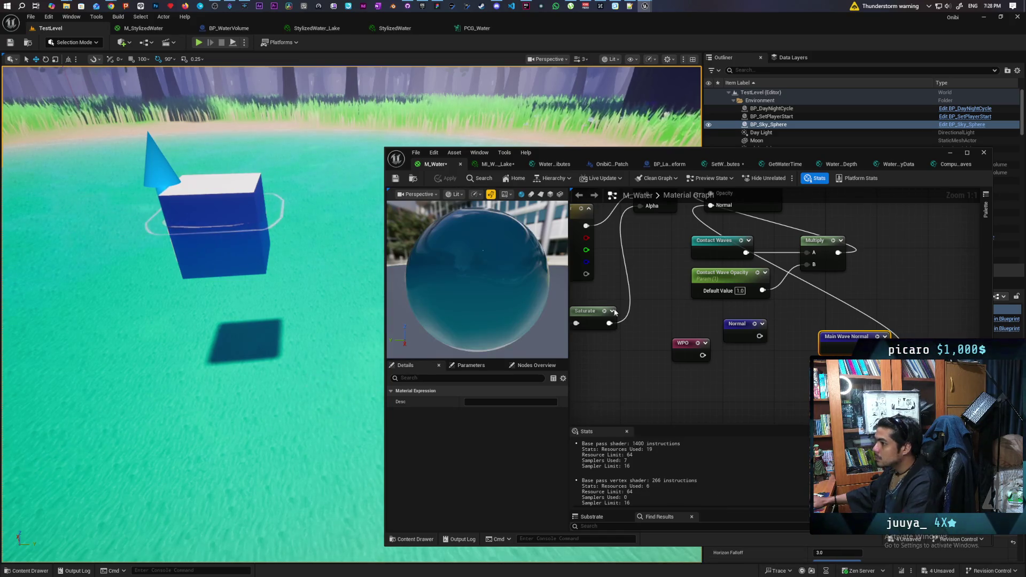
- Move the level camera nearer the cube and check the lake material instance's parameters
mouse_move(338, 318)
left_mouse_down()
mouse_move(353, 321)
mouse_move(350, 353)
mouse_move(342, 299)
mouse_move(353, 289)
mouse_move(331, 300)
mouse_move(347, 294)
mouse_move(331, 294)
mouse_move(342, 268)
mouse_move(337, 283)
left_mouse_up()
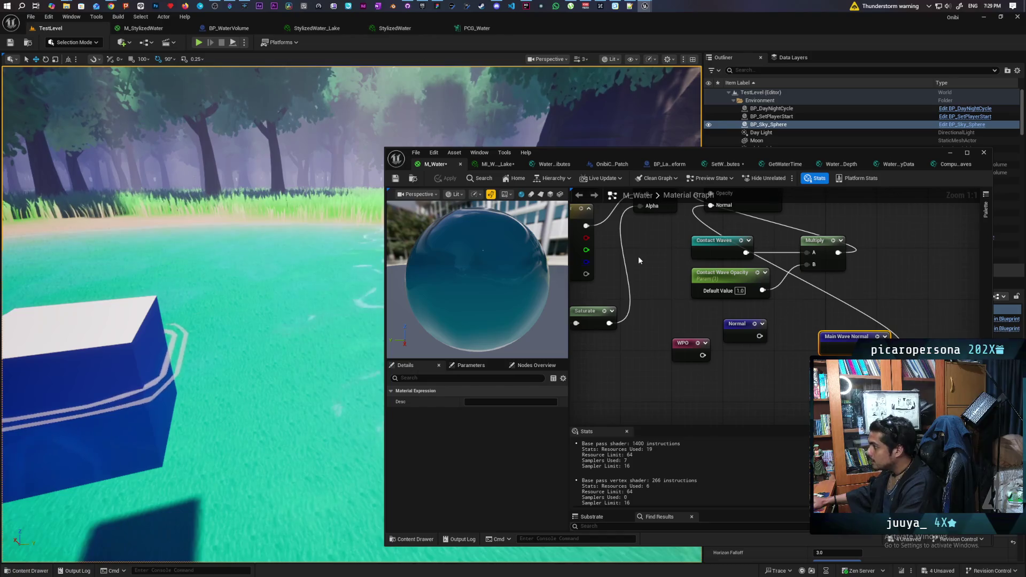
left_click(503, 167)
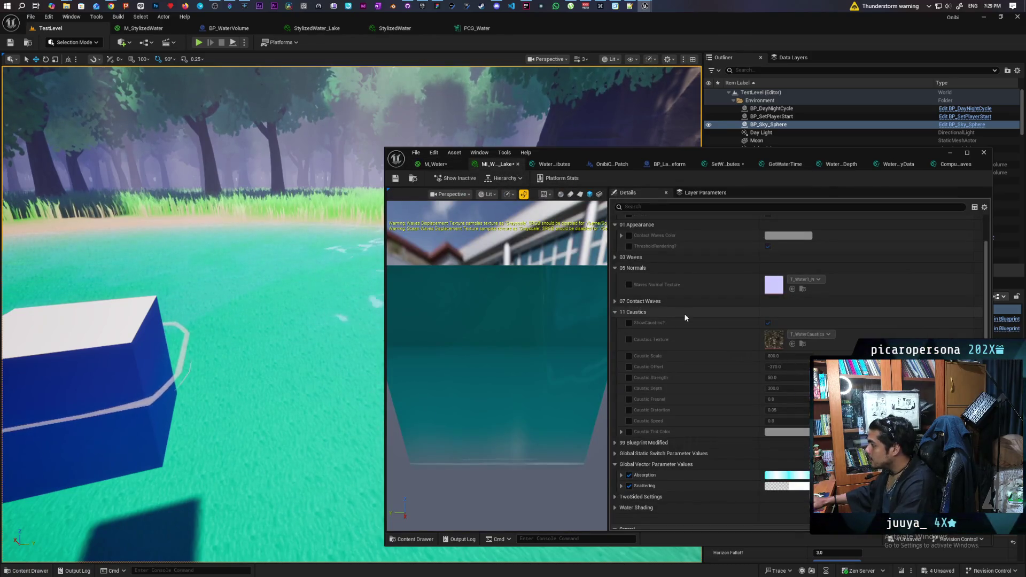
left_click(450, 165)
scroll(678, 321, "down", 9)
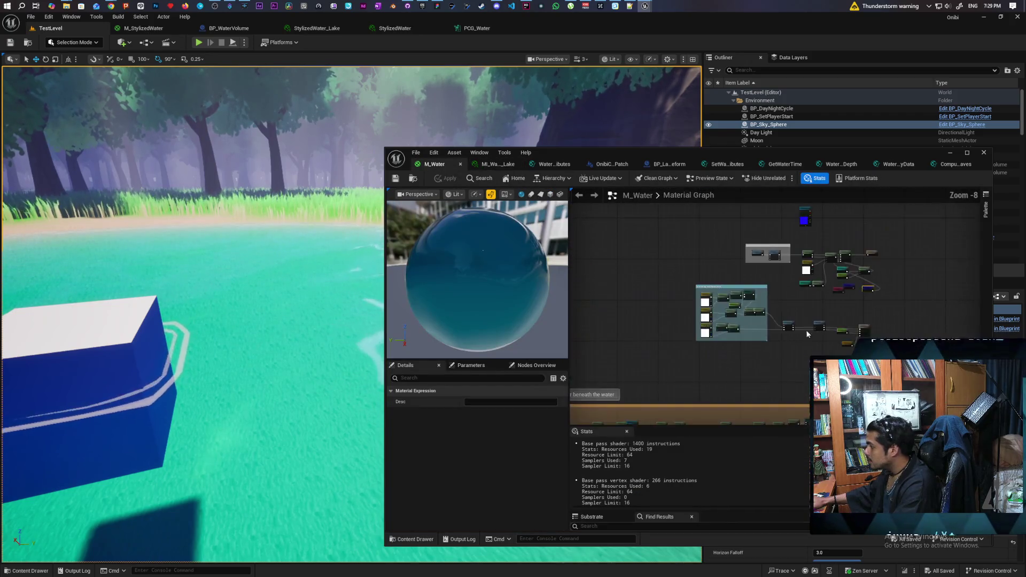
scroll(771, 253, "up", 6)
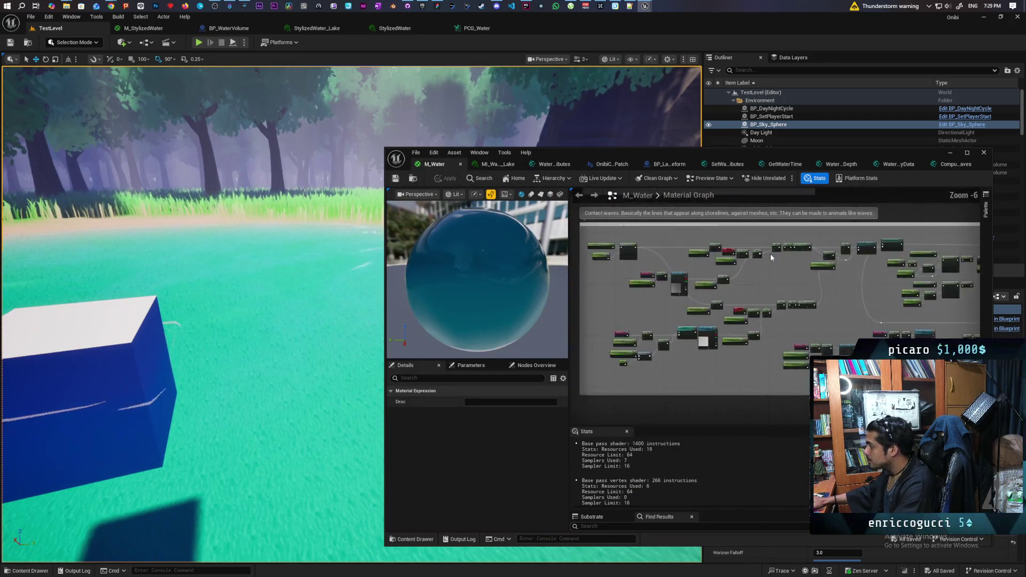
left_click_drag(786, 333, 769, 367)
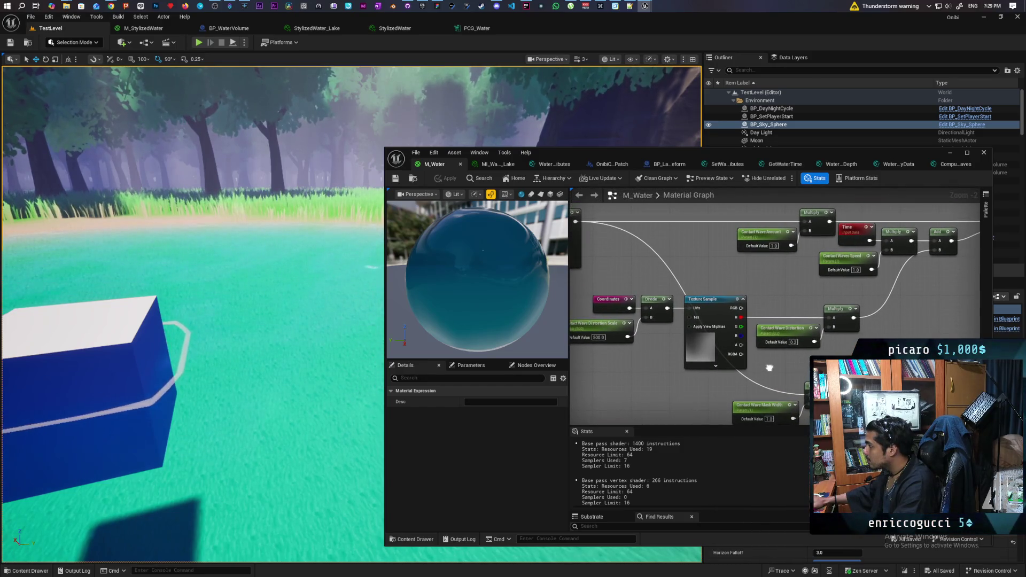
scroll(769, 363, "down", 8)
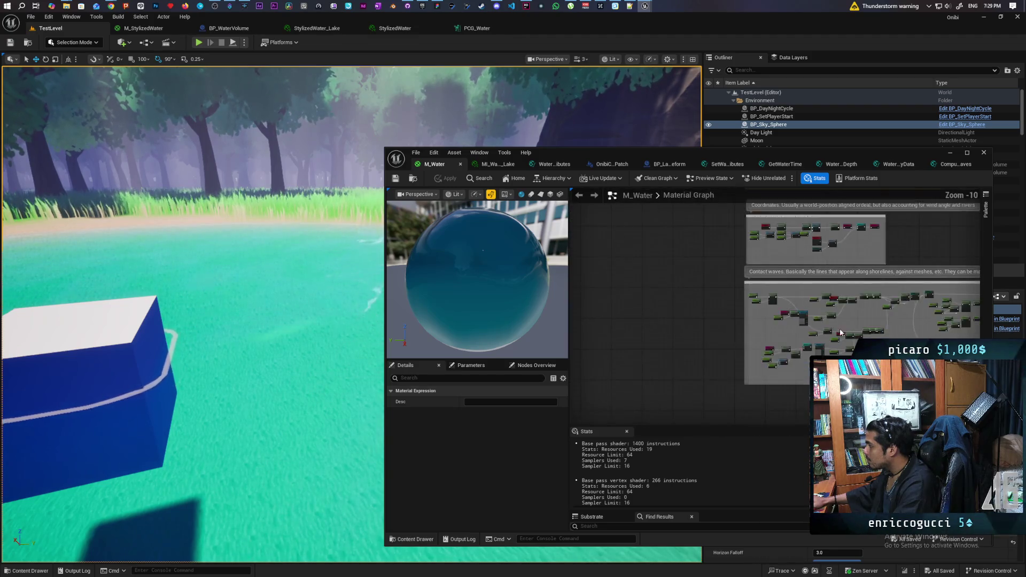
scroll(749, 316, "up", 3)
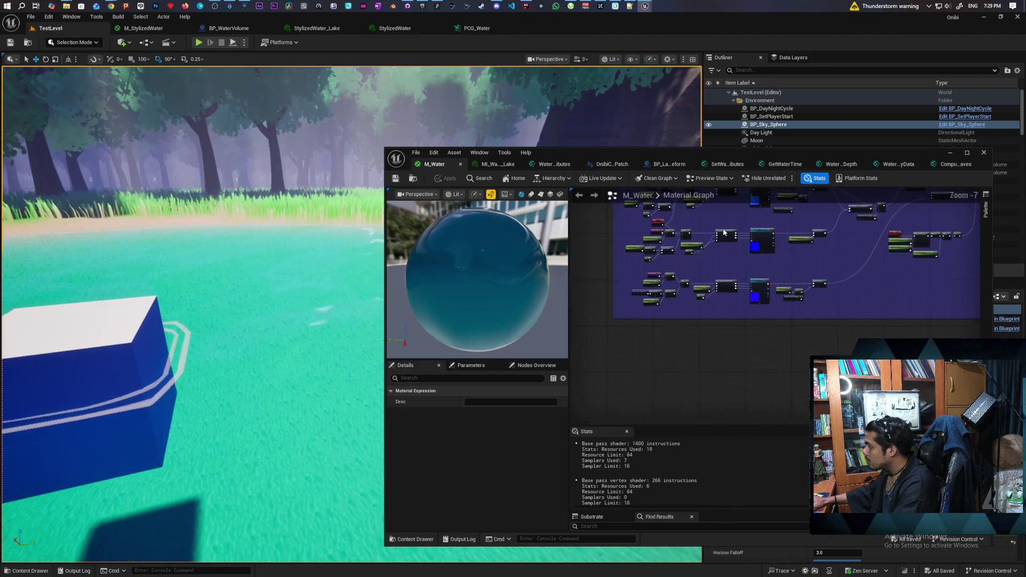
scroll(724, 233, "up", 5)
mouse_move(791, 338)
left_mouse_down()
mouse_move(812, 338)
mouse_move(771, 346)
mouse_move(826, 334)
left_mouse_up()
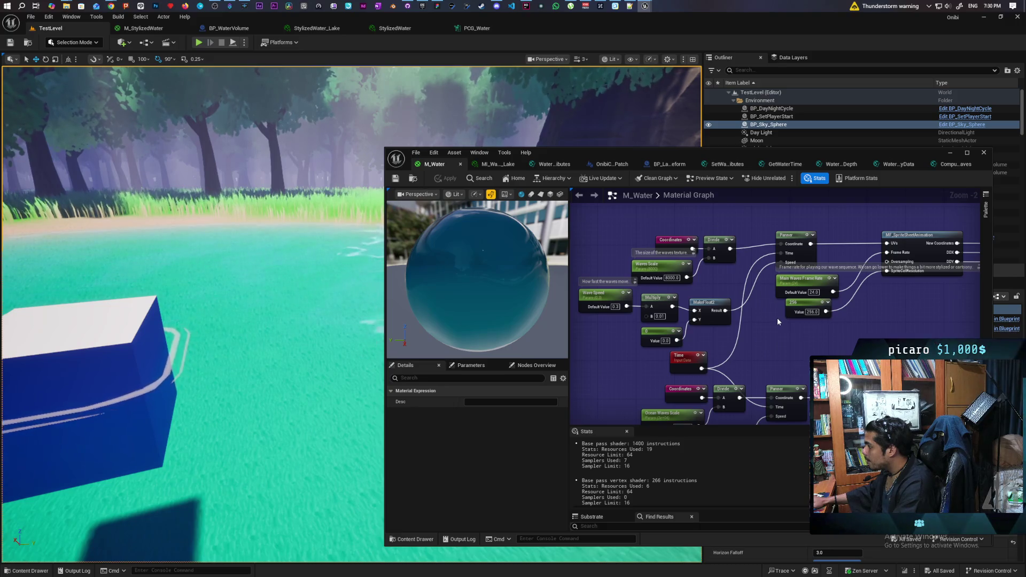
mouse_move(895, 330)
left_mouse_down()
mouse_move(816, 324)
mouse_move(808, 336)
left_mouse_up()
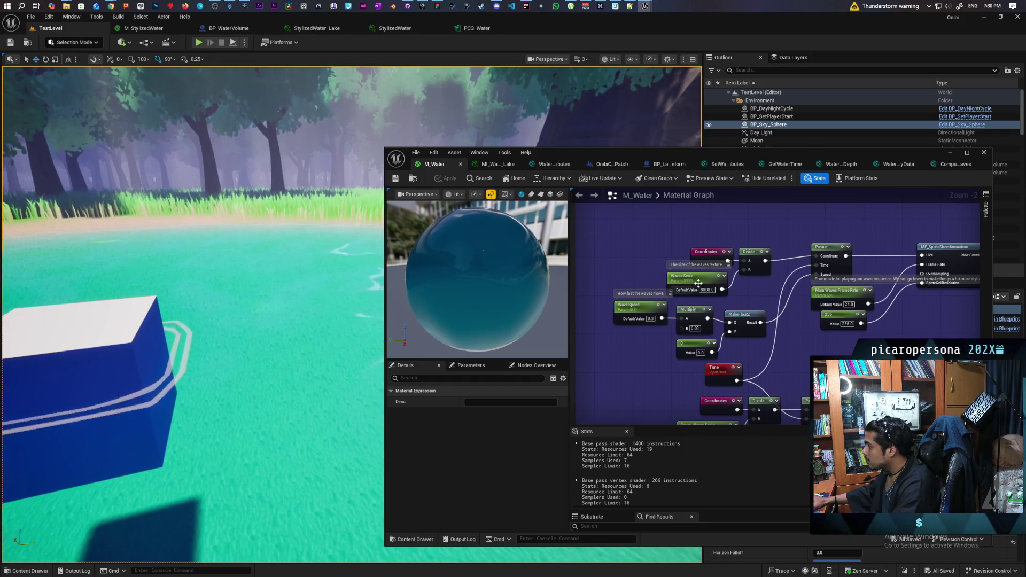
left_click(498, 164)
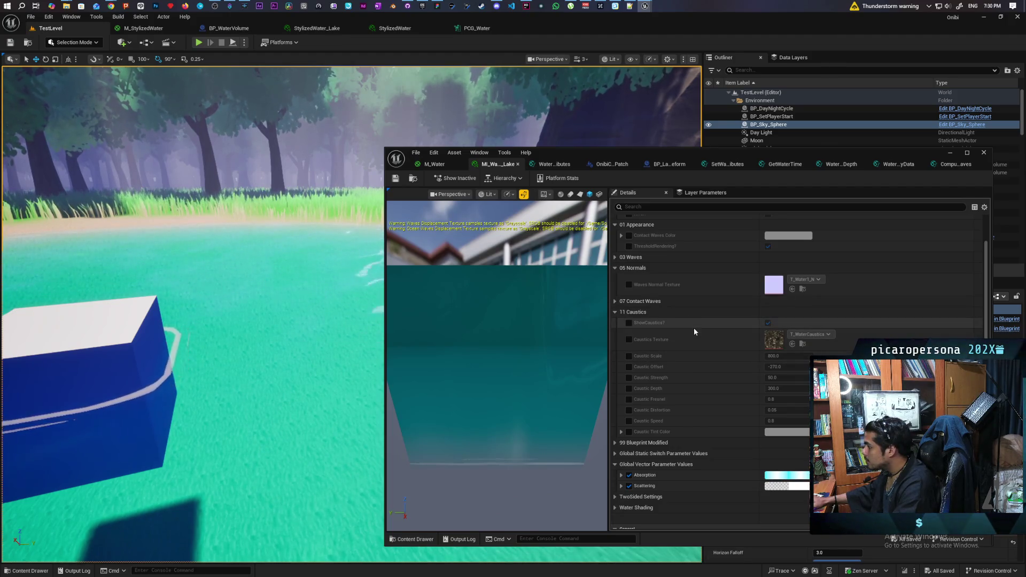
- Override Waves Scale in the lake instance's 03 Waves group, changing 8000 to 4000
scroll(692, 342, "down", 3)
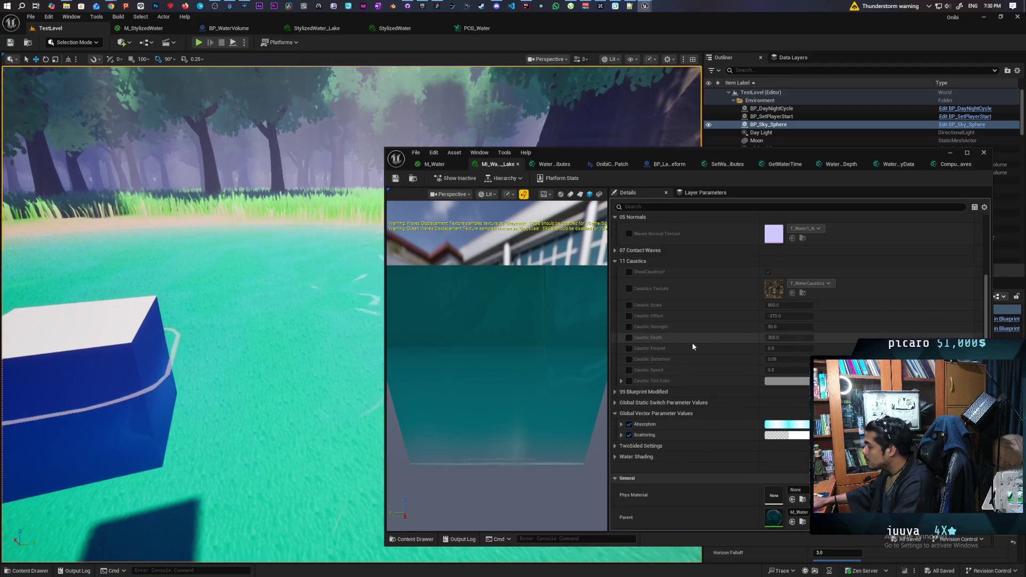
scroll(692, 346, "up", 5)
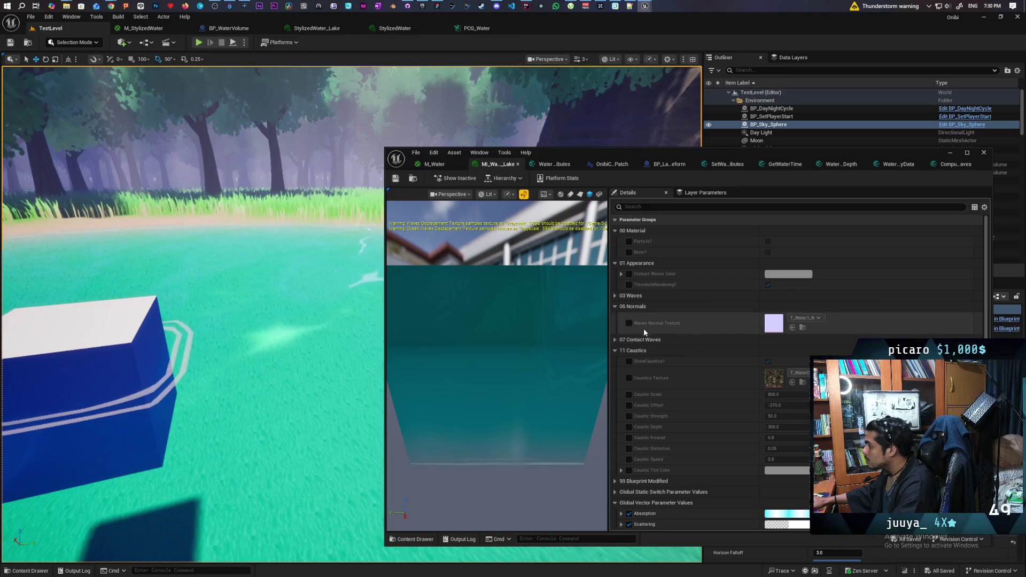
left_click(615, 296)
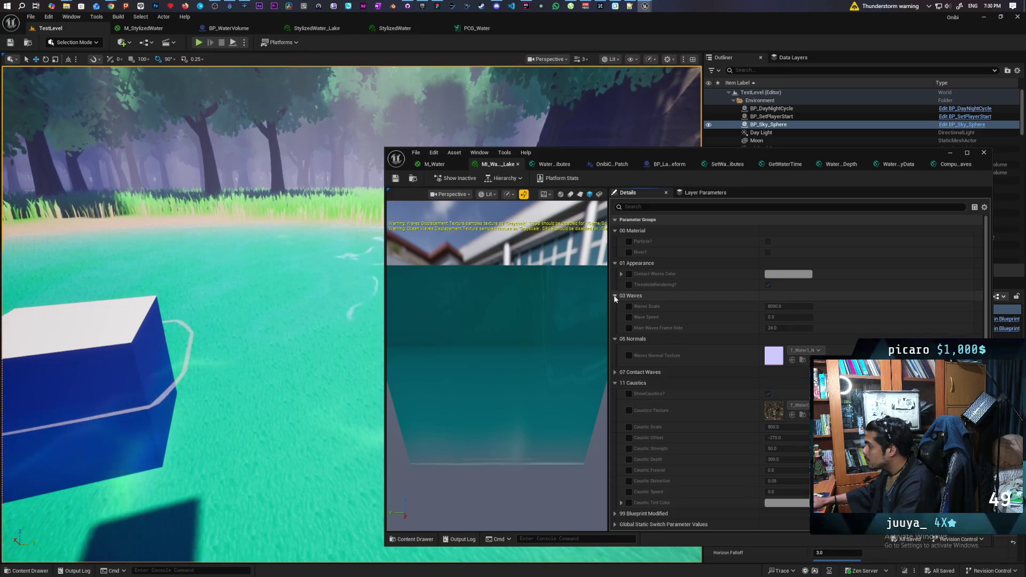
left_click(628, 307)
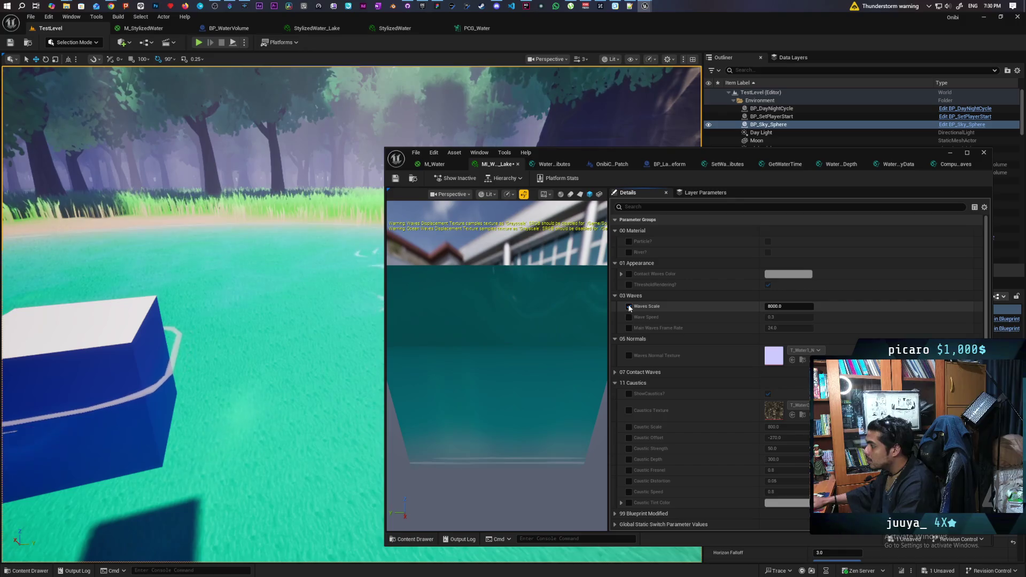
type("400")
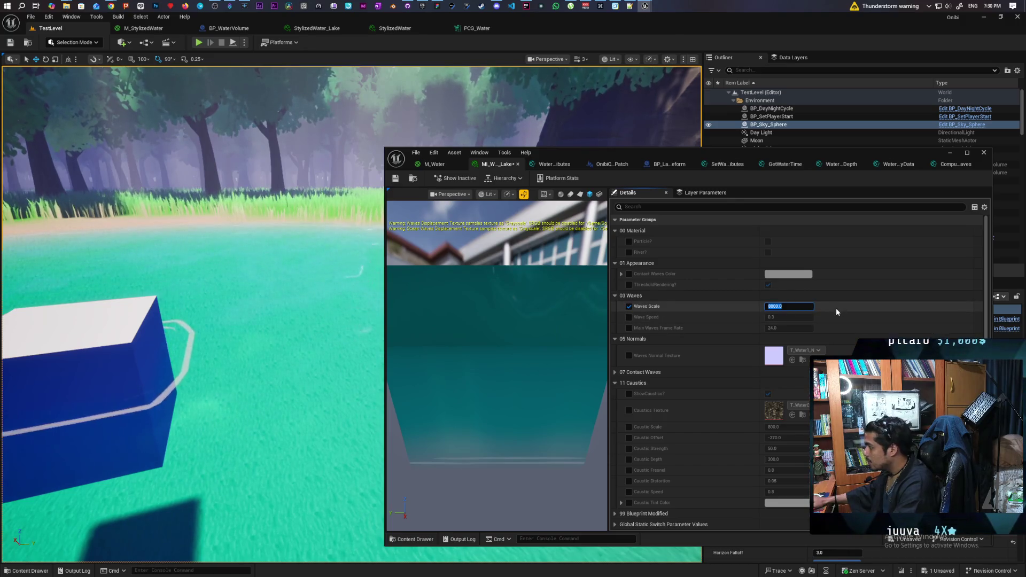
type("0")
key("Return")
mouse_move(321, 321)
left_mouse_down()
mouse_move(321, 342)
mouse_move(394, 309)
left_mouse_up()
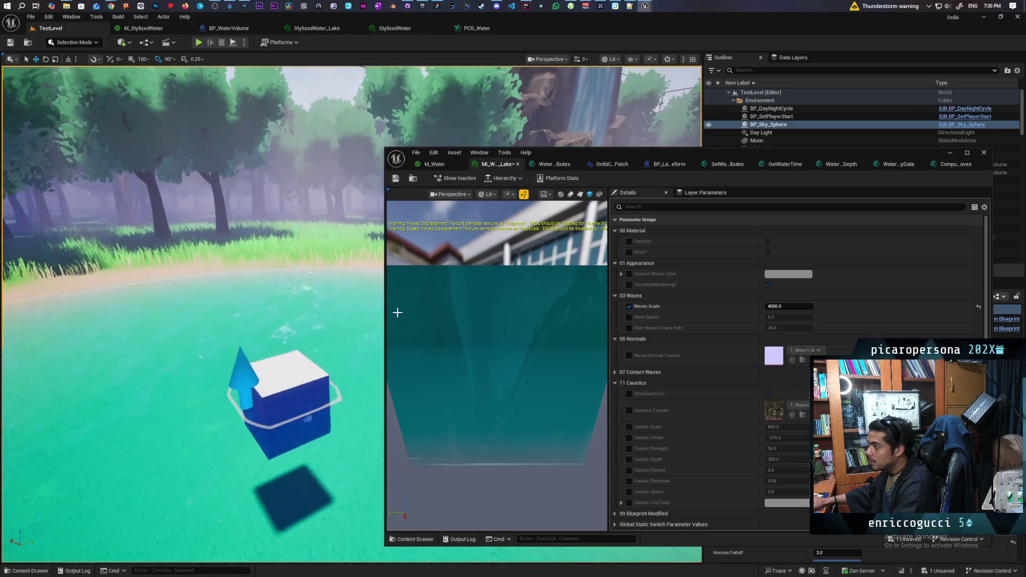
- Preview the lake instance on a sphere and fly the camera to the waterfall and cliffs
left_click(560, 194)
mouse_move(300, 321)
left_mouse_down()
mouse_move(267, 300)
mouse_move(303, 288)
mouse_move(281, 324)
mouse_move(278, 305)
left_mouse_up()
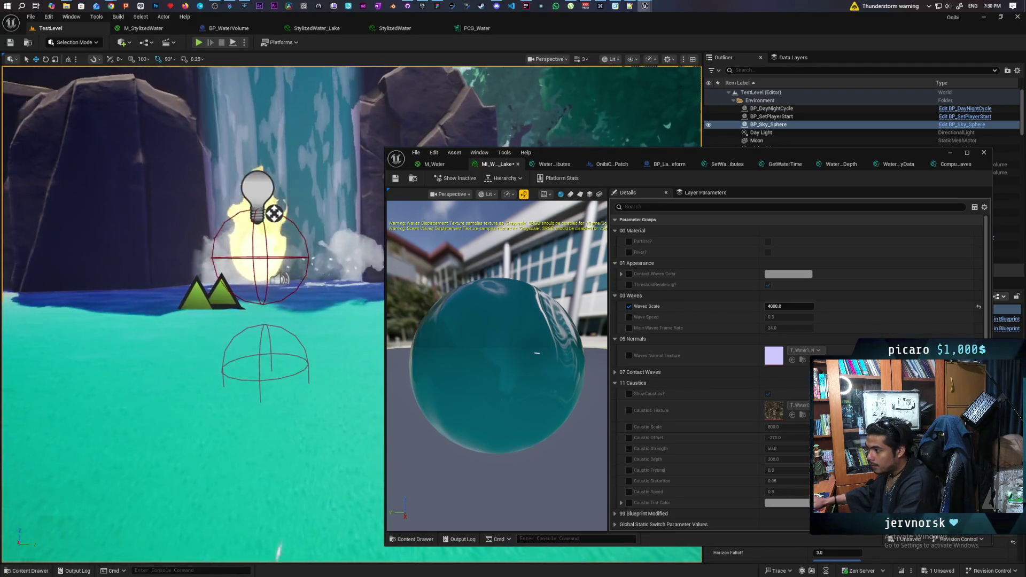
left_click_drag(316, 223, 304, 235)
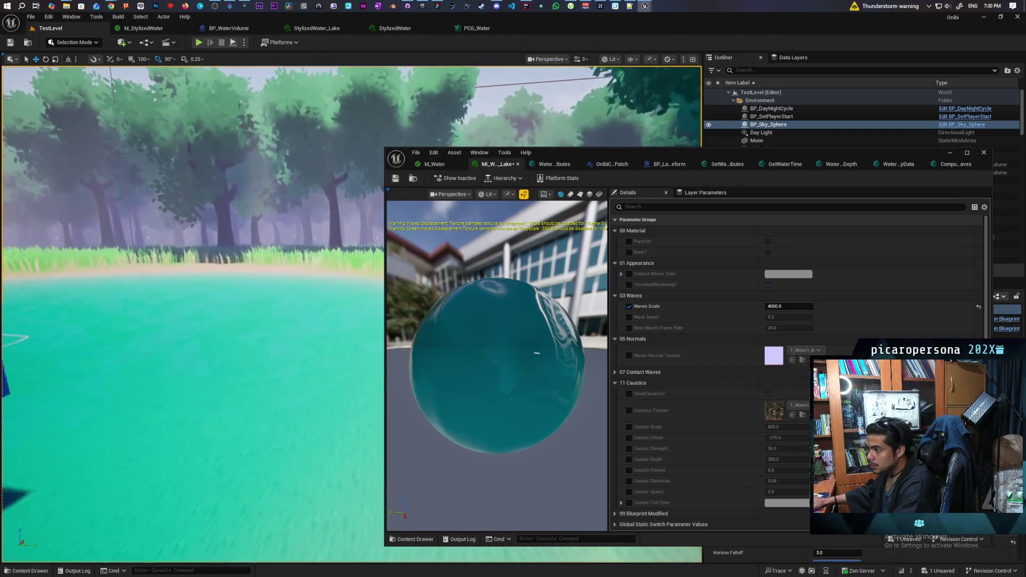
left_click_drag(321, 229, 299, 235)
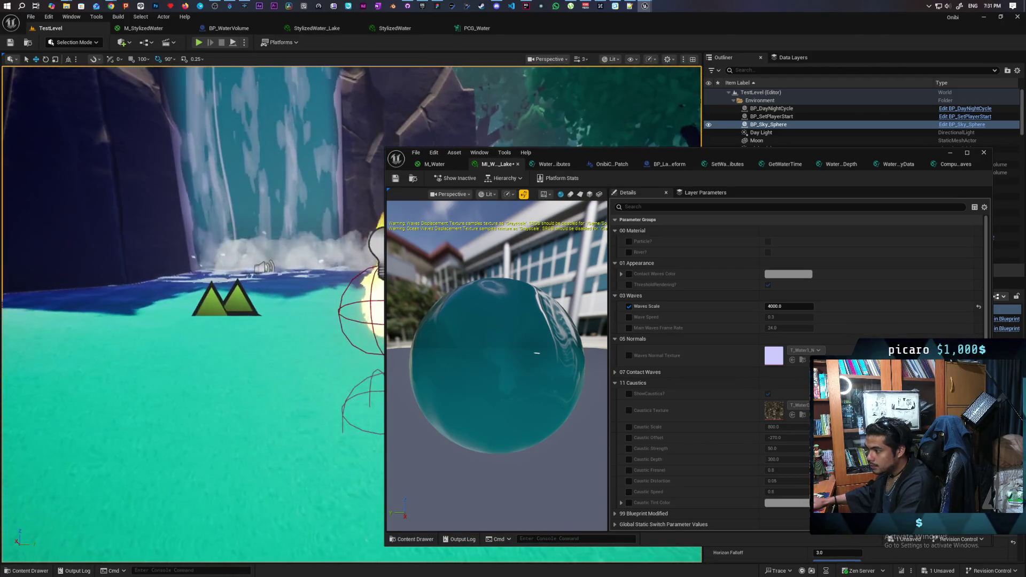
- Swing back to the lake, focus on the blue cube, and shift the material editor right
left_click_drag(314, 247, 4, 365)
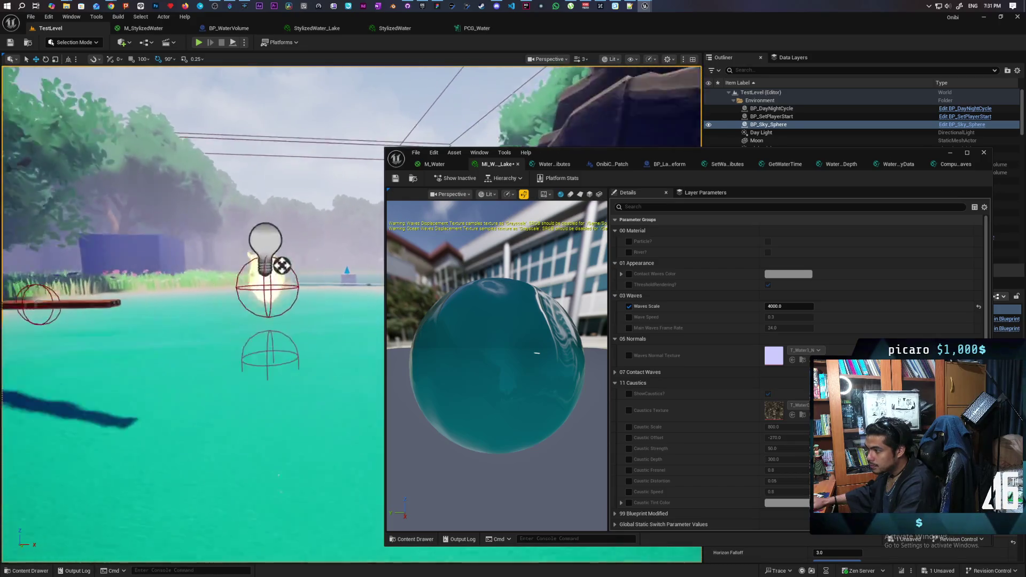
left_click_drag(193, 321, 192, 278)
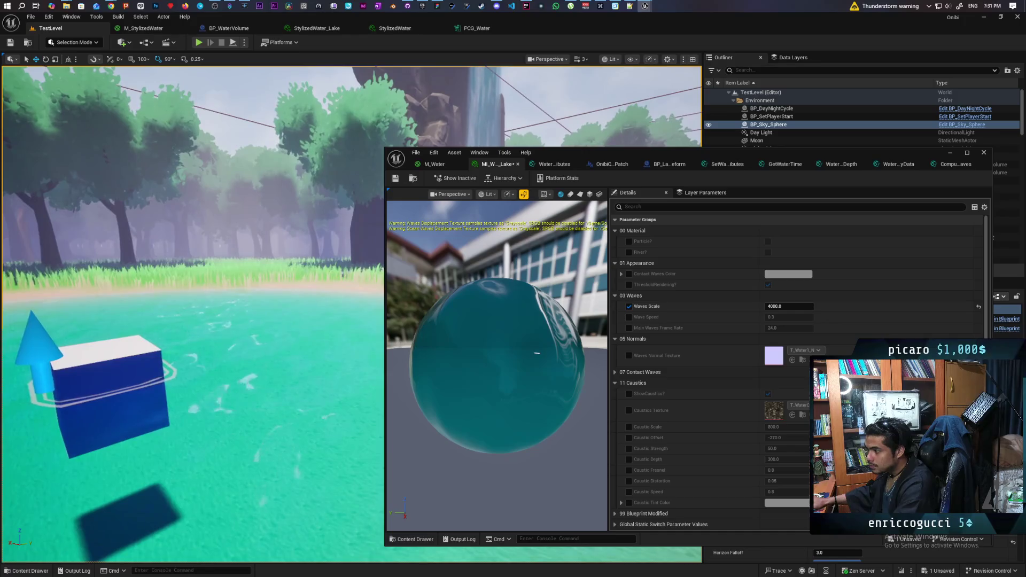
key("f")
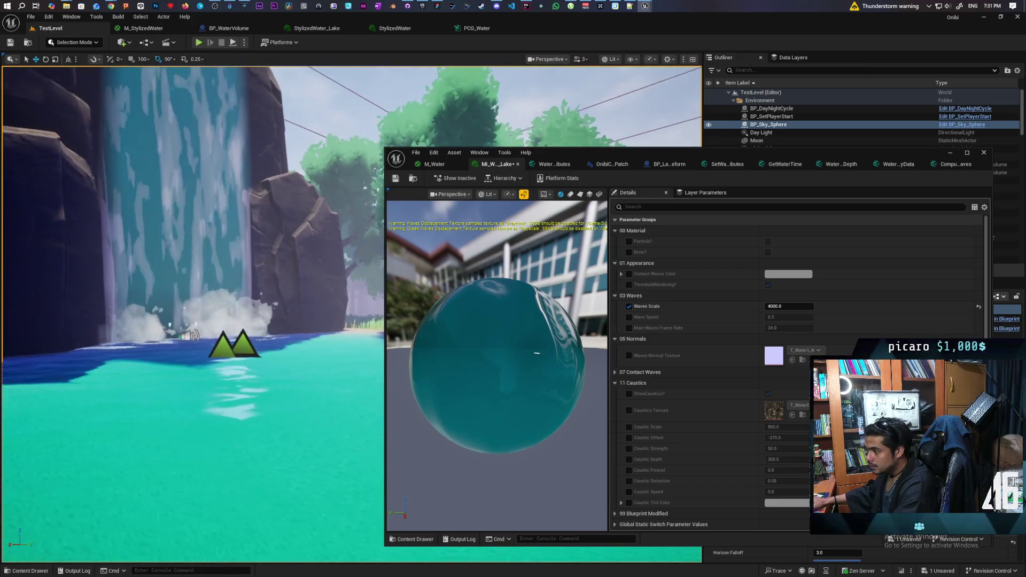
left_click_drag(543, 149, 755, 134)
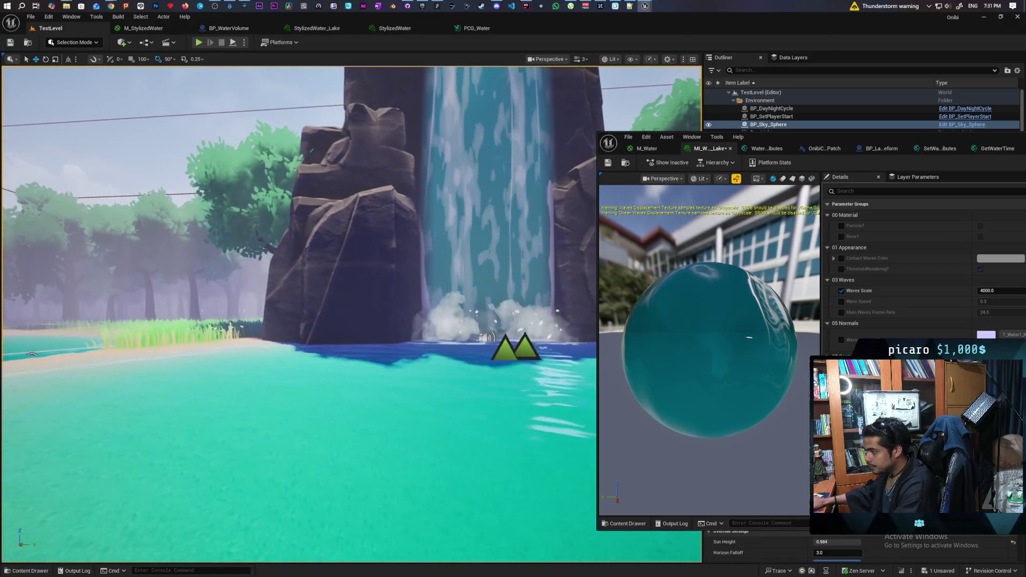
- Turn the level camera toward the blue cube floating in the stylized water
scroll(353, 315, "up", 3)
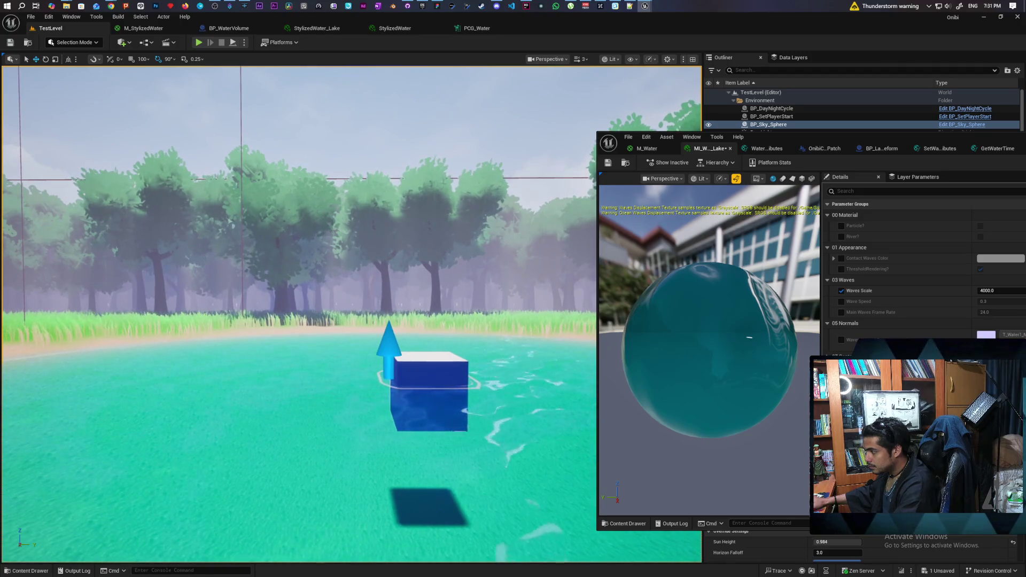
left_click_drag(470, 409, 491, 409)
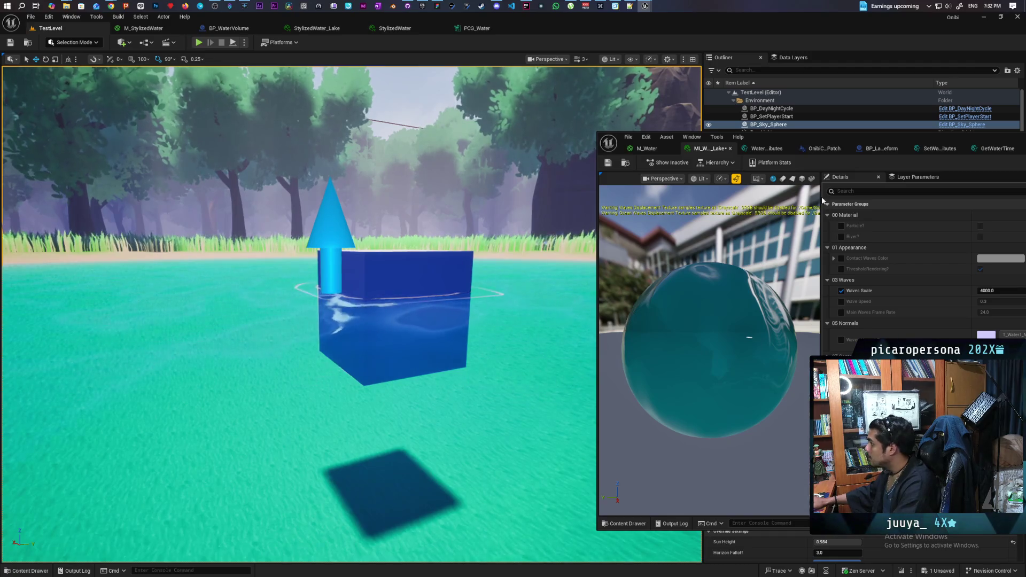
left_click(637, 150)
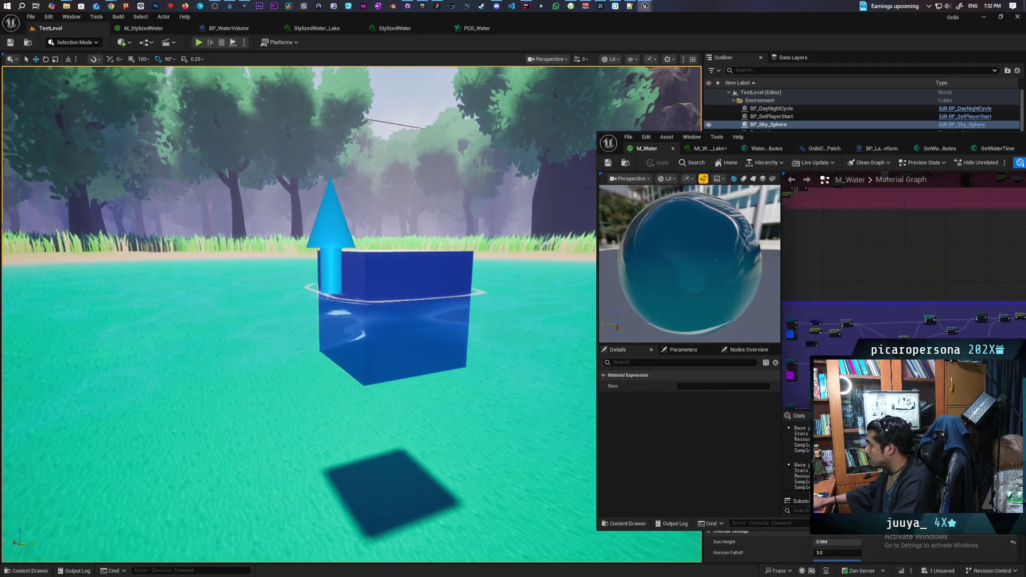
- Zoom and pan through the M_Water graph toward its material output
scroll(909, 288, "up", 5)
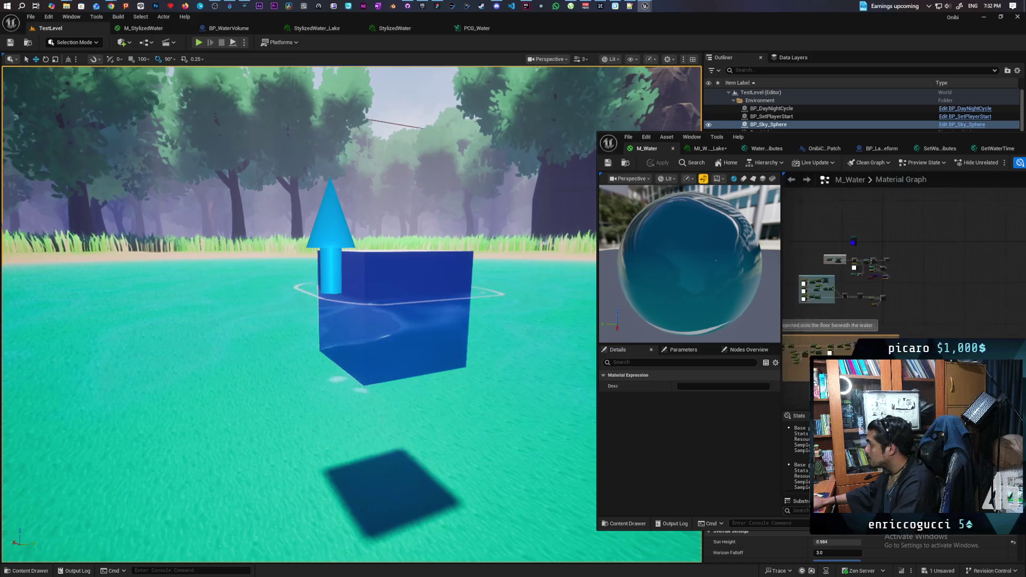
scroll(875, 299, "up", 5)
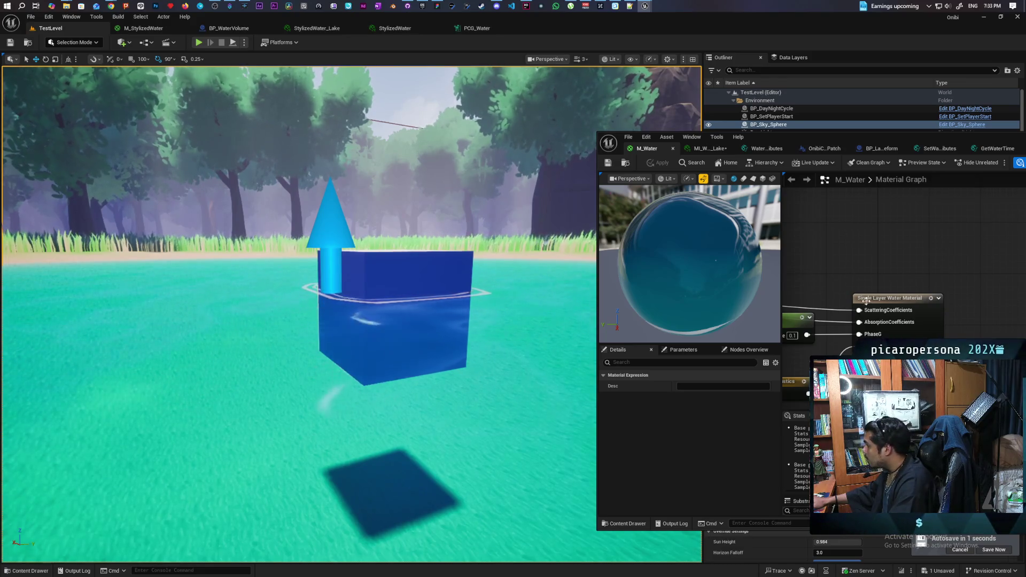
scroll(886, 320, "down", 2)
left_click_drag(886, 321, 918, 317)
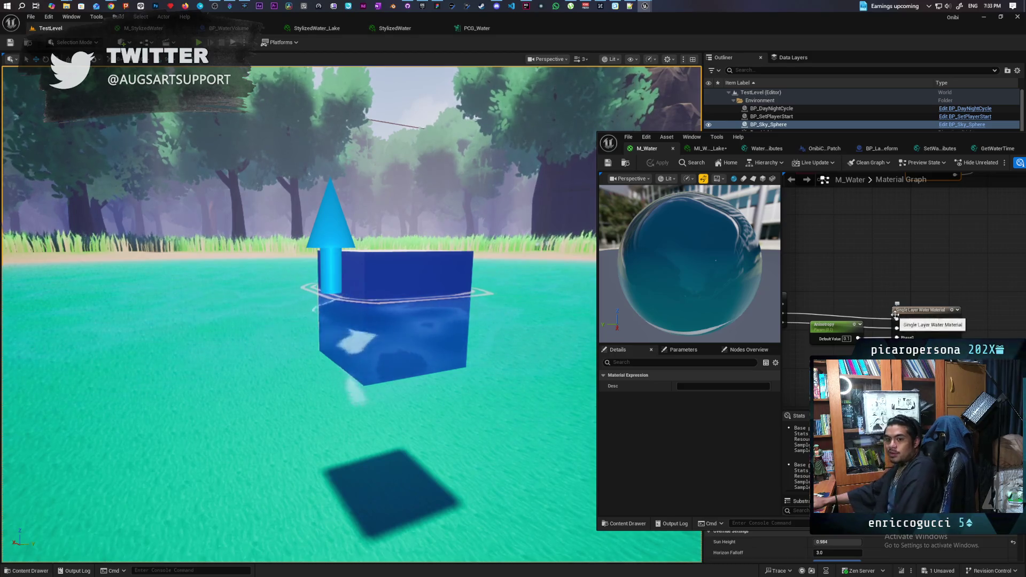
scroll(878, 258, "down", 5)
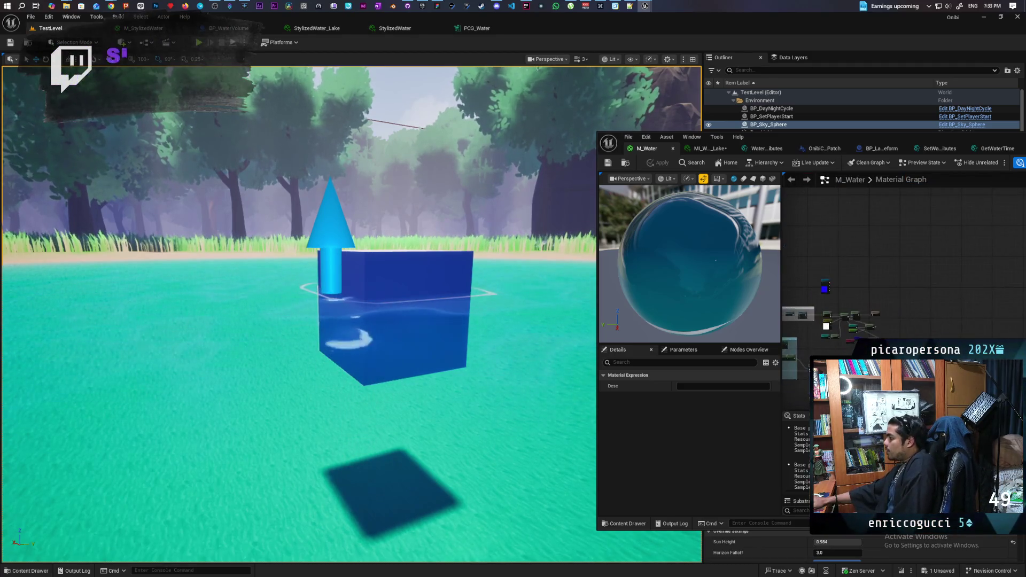
scroll(855, 330, "up", 3)
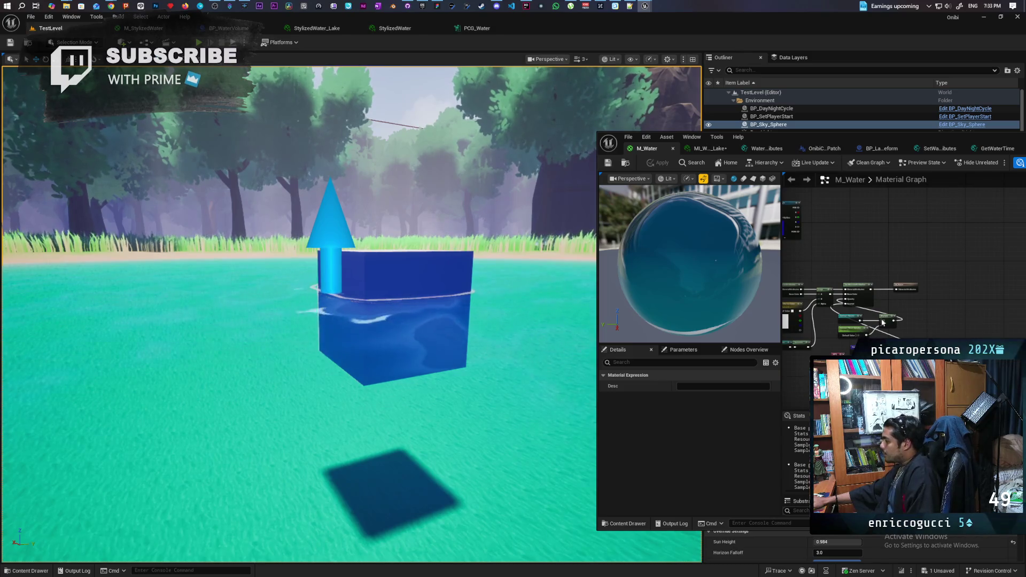
scroll(883, 323, "up", 1)
scroll(877, 288, "up", 1)
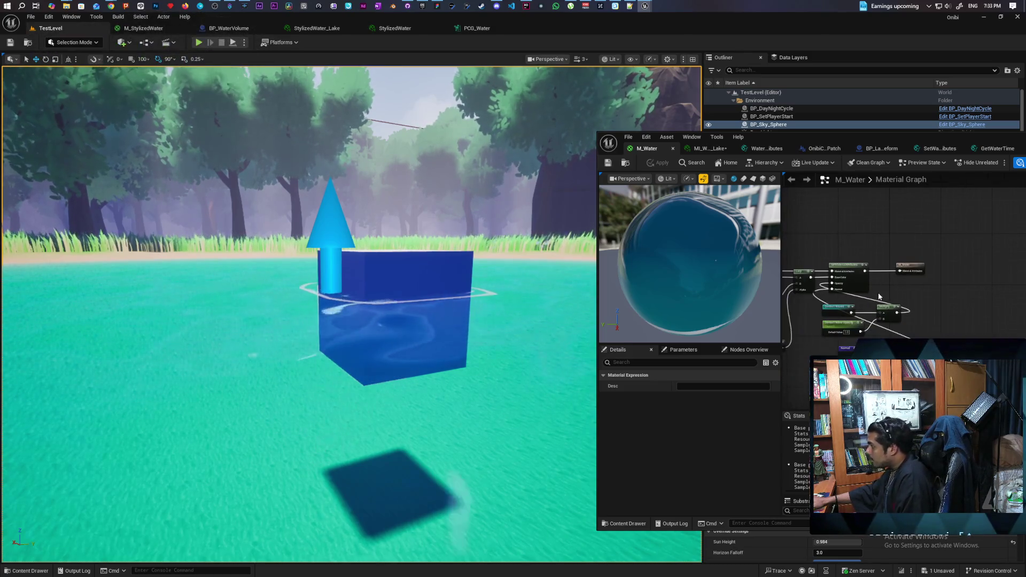
- Frame the Single Layer Water Material node and the Set Material Attributes nodes above it
left_click_drag(879, 296, 903, 141)
left_click_drag(868, 273, 851, 282)
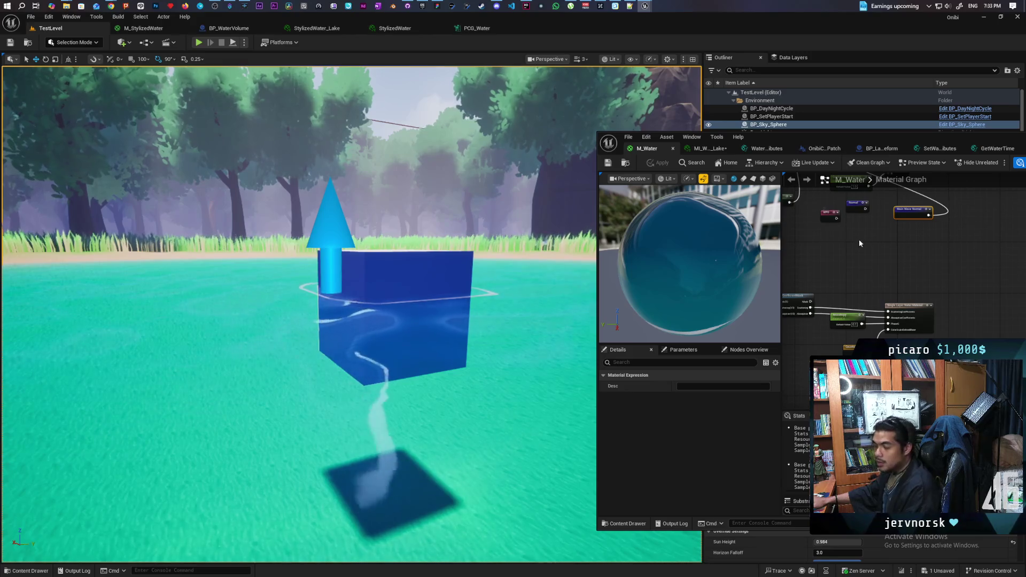
scroll(876, 285, "up", 2)
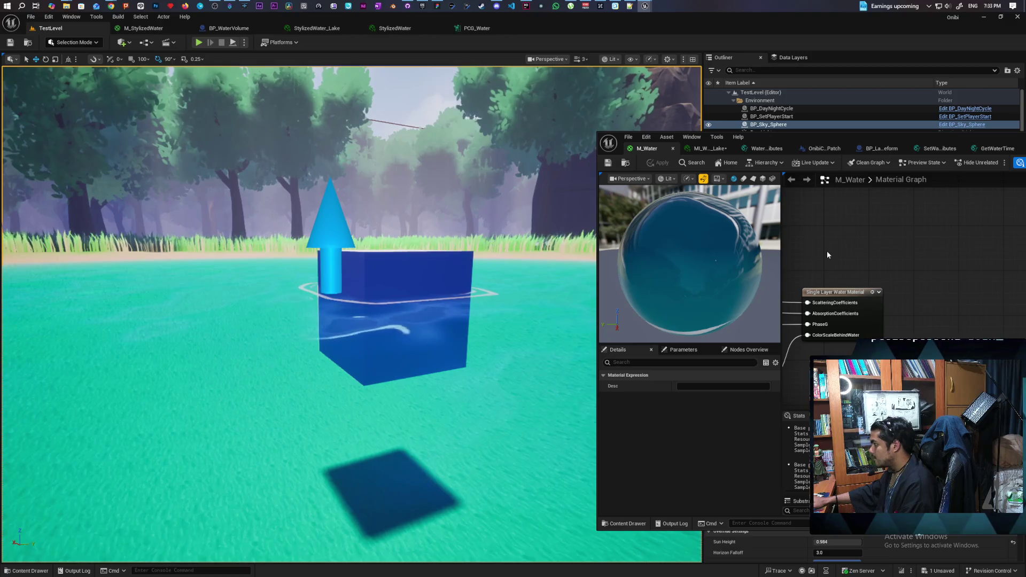
mouse_move(826, 251)
left_mouse_down()
mouse_move(823, 192)
mouse_move(871, 307)
mouse_move(828, 344)
mouse_move(895, 313)
left_mouse_up()
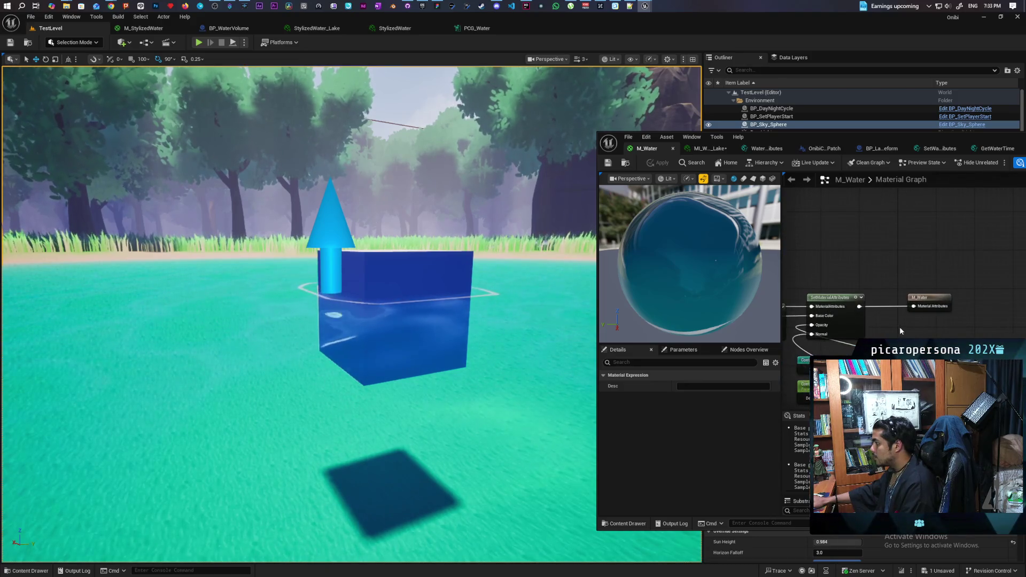
left_click(852, 324)
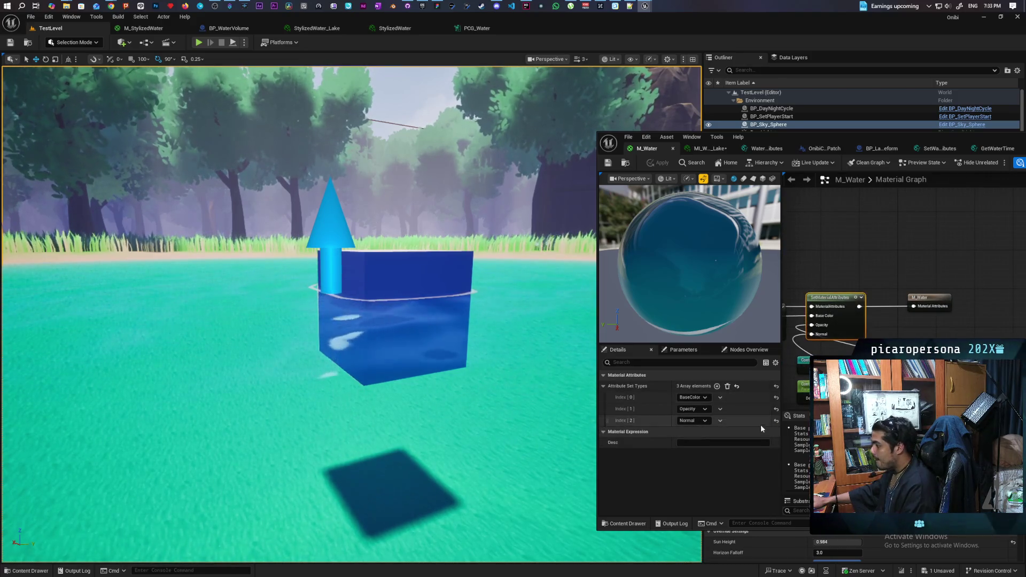
left_click(695, 420)
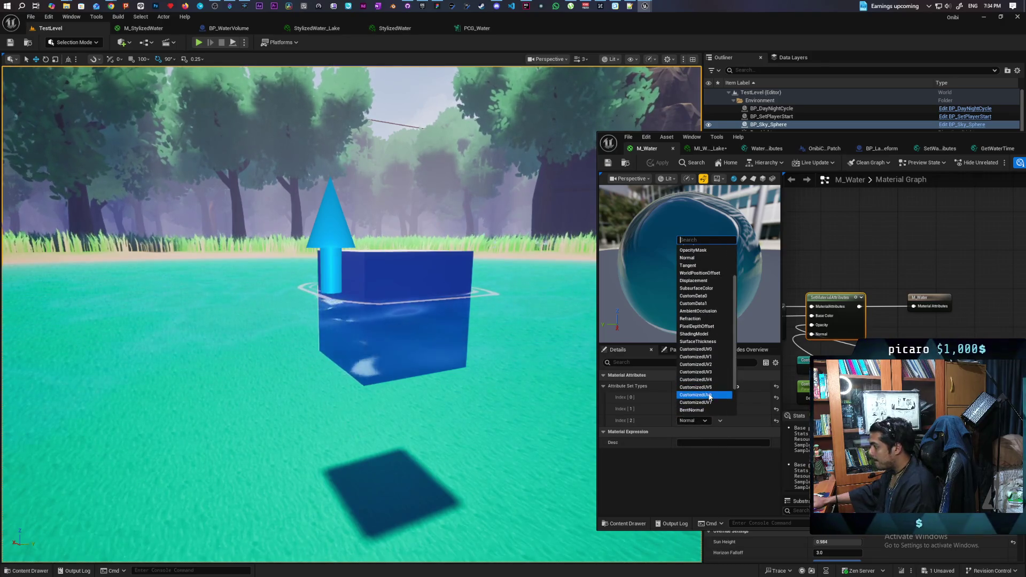
scroll(710, 397, "down", 2)
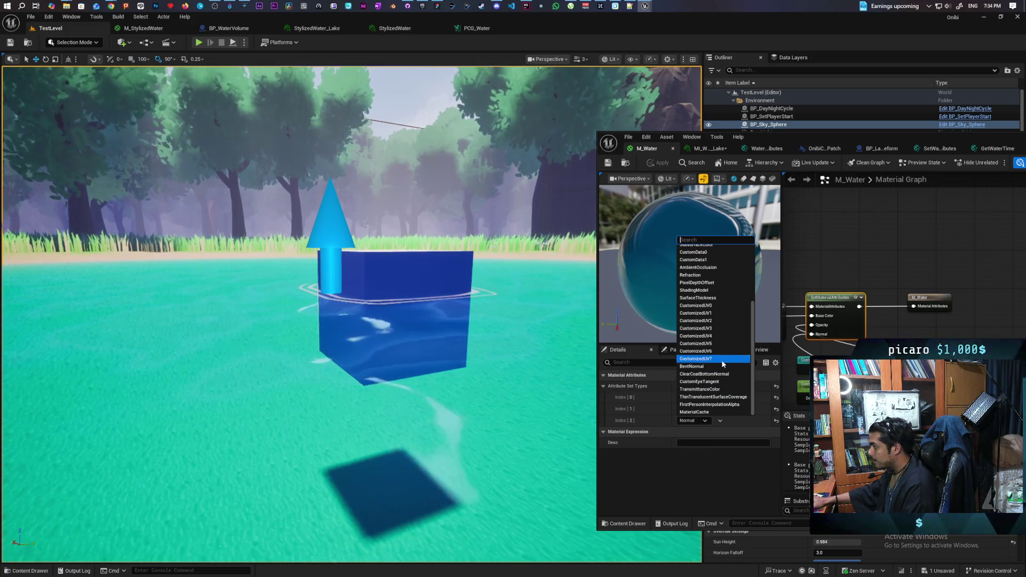
scroll(716, 331, "up", 2)
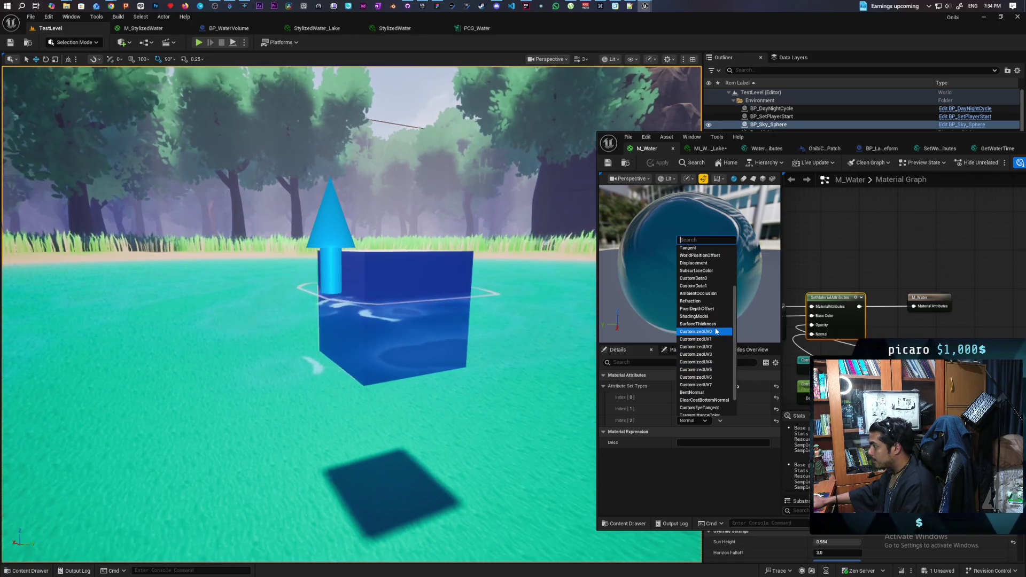
scroll(716, 332, "up", 3)
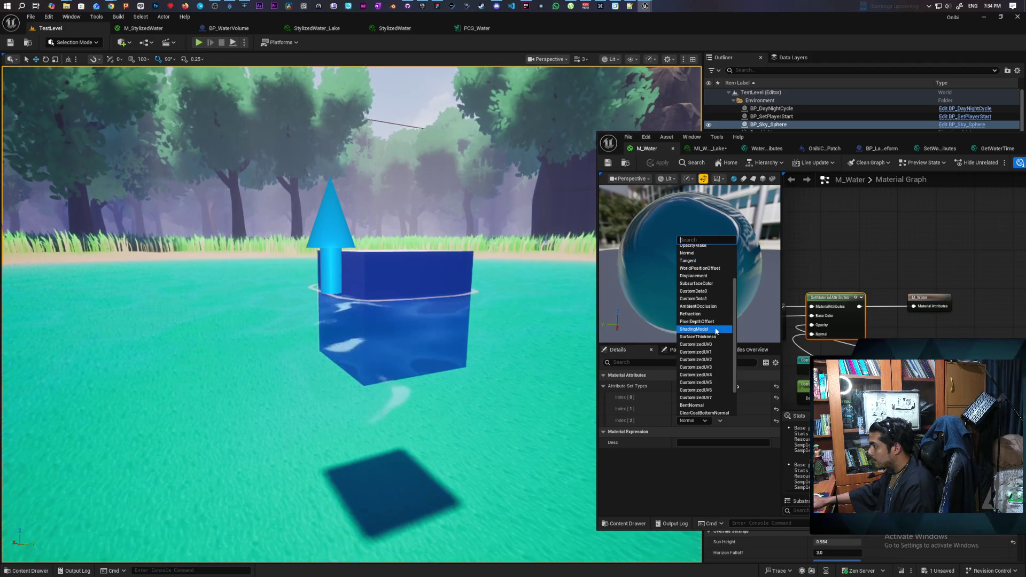
scroll(716, 332, "up", 3)
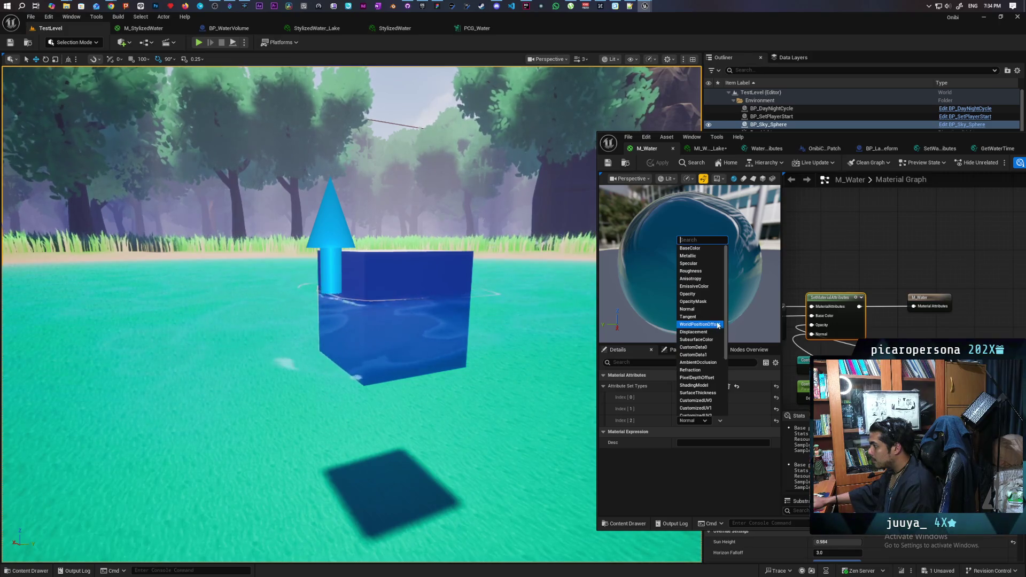
left_click(833, 245)
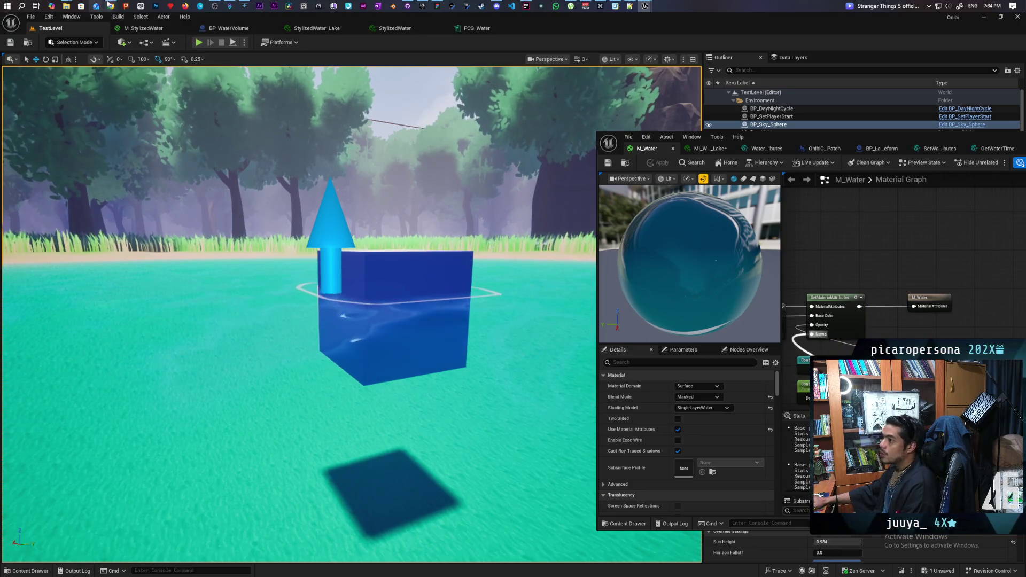
mouse_move(111, 5)
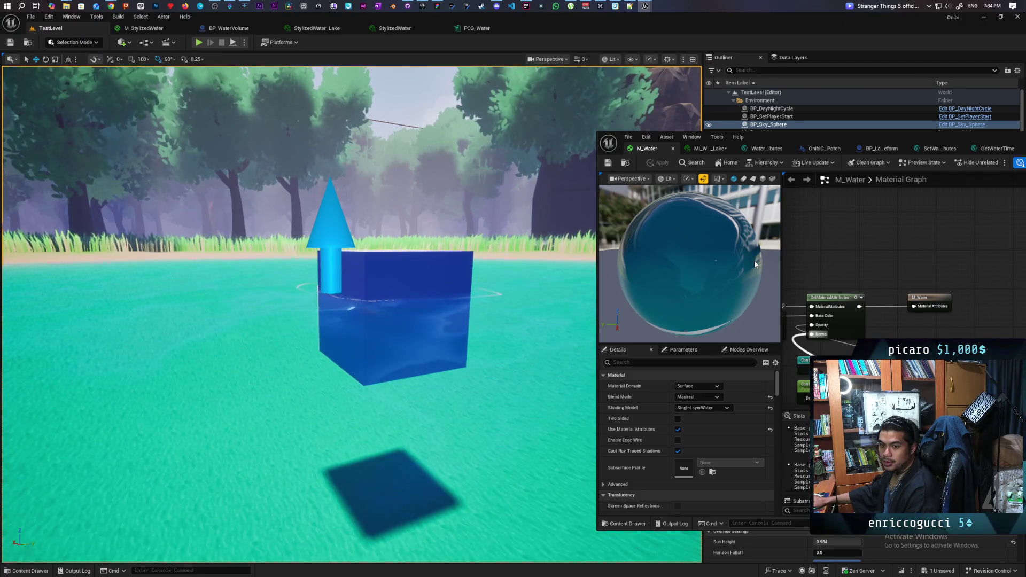
scroll(857, 283, "down", 3)
scroll(858, 283, "up", 3)
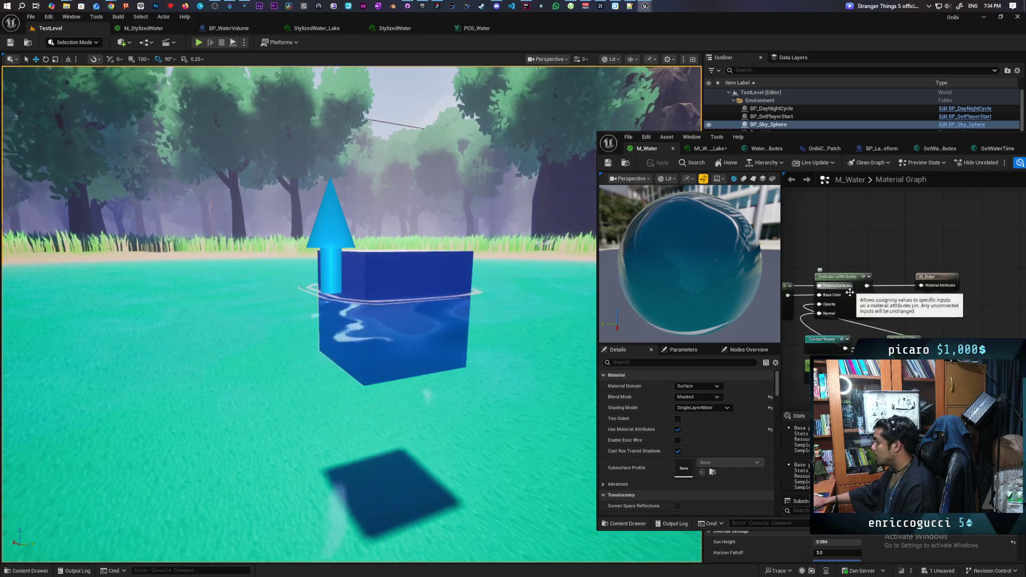
- Select the Single Layer Water Material node and pan the graph around it
left_click_drag(931, 272, 885, 251)
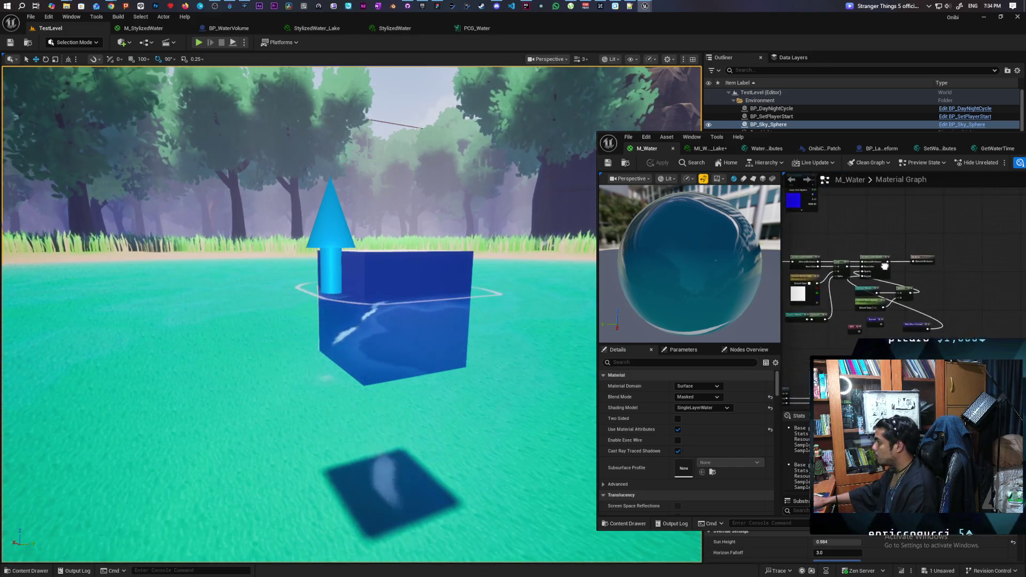
scroll(864, 273, "up", 4)
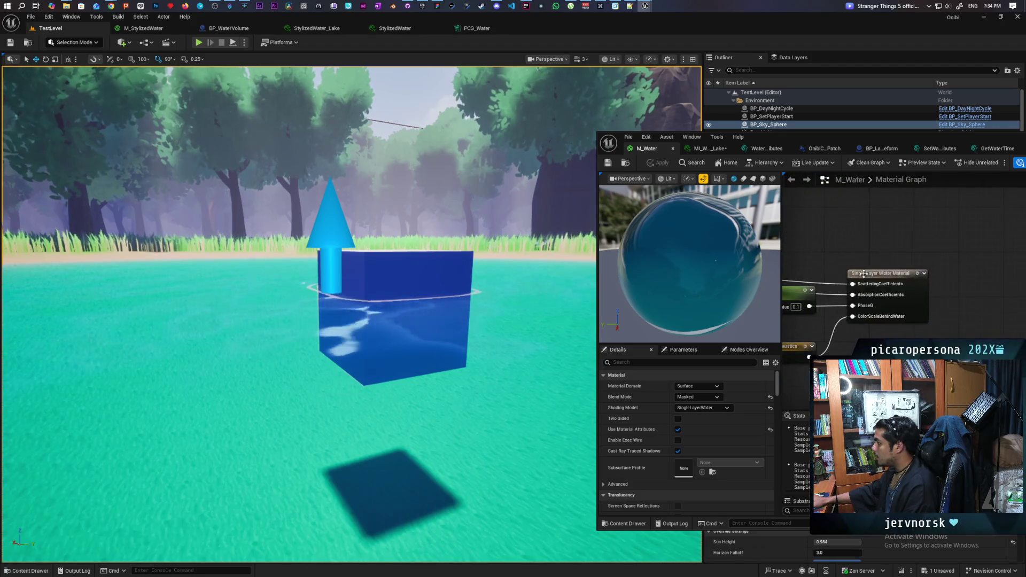
left_click(910, 294)
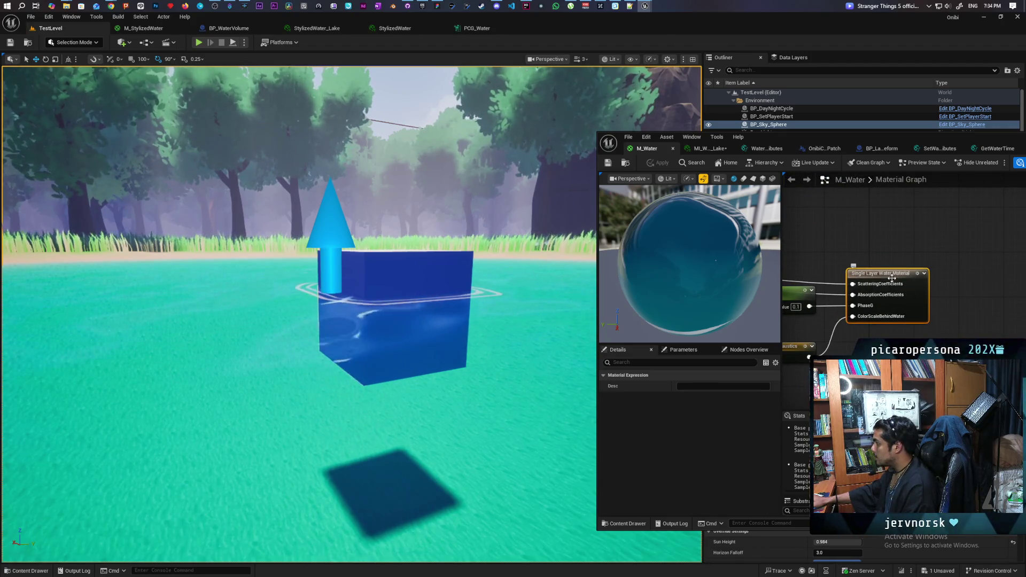
left_click_drag(874, 233, 916, 224)
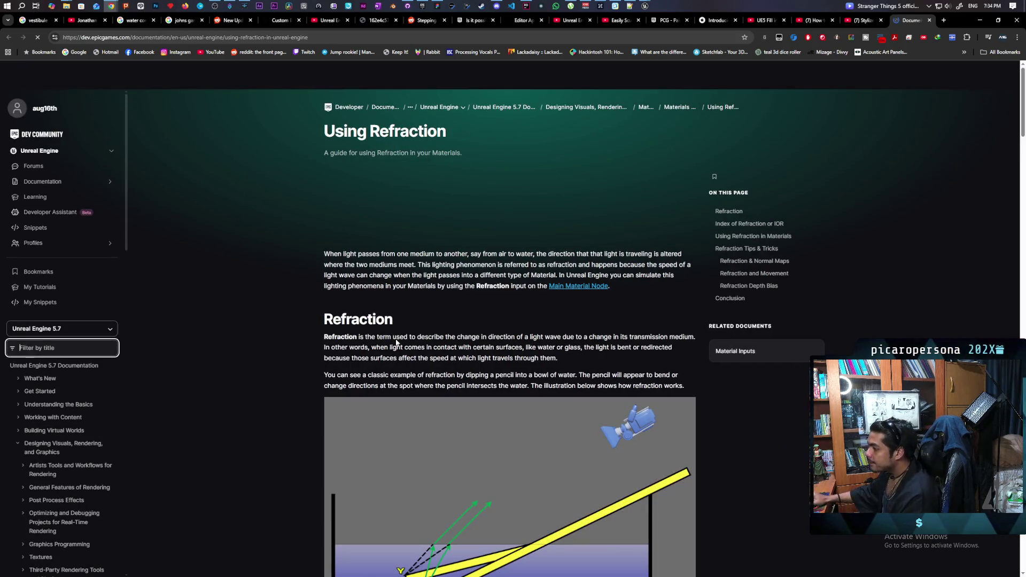
- Read down the Using Refraction page, then bring the Unreal level editor back to front
scroll(443, 323, "down", 3)
scroll(443, 323, "down", 7)
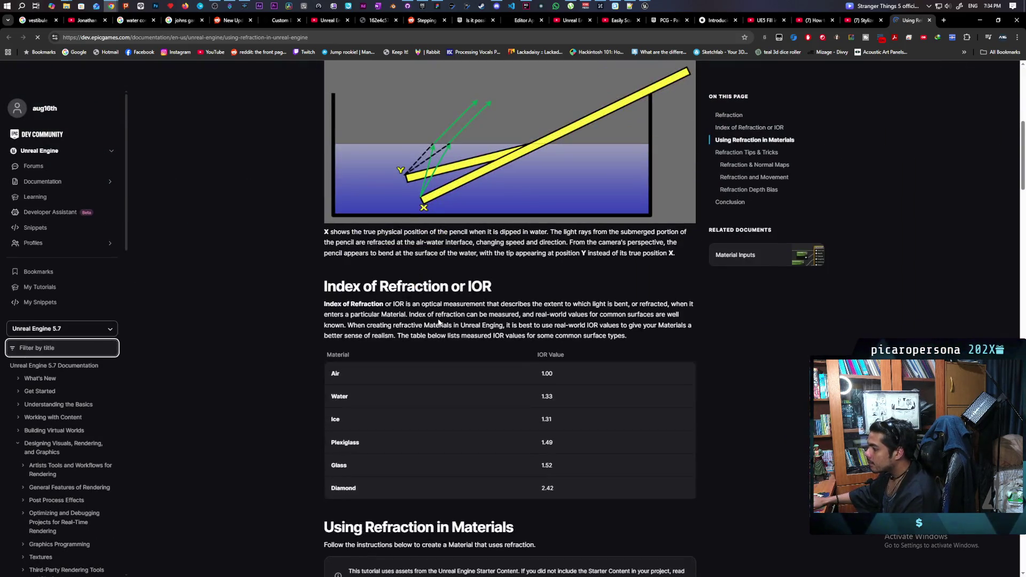
scroll(438, 320, "down", 5)
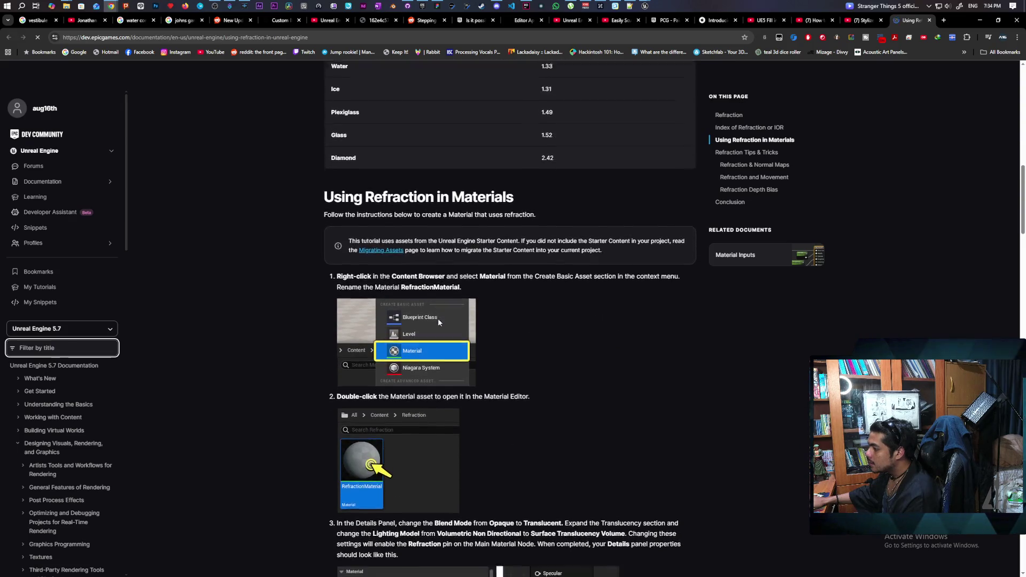
scroll(438, 321, "down", 4)
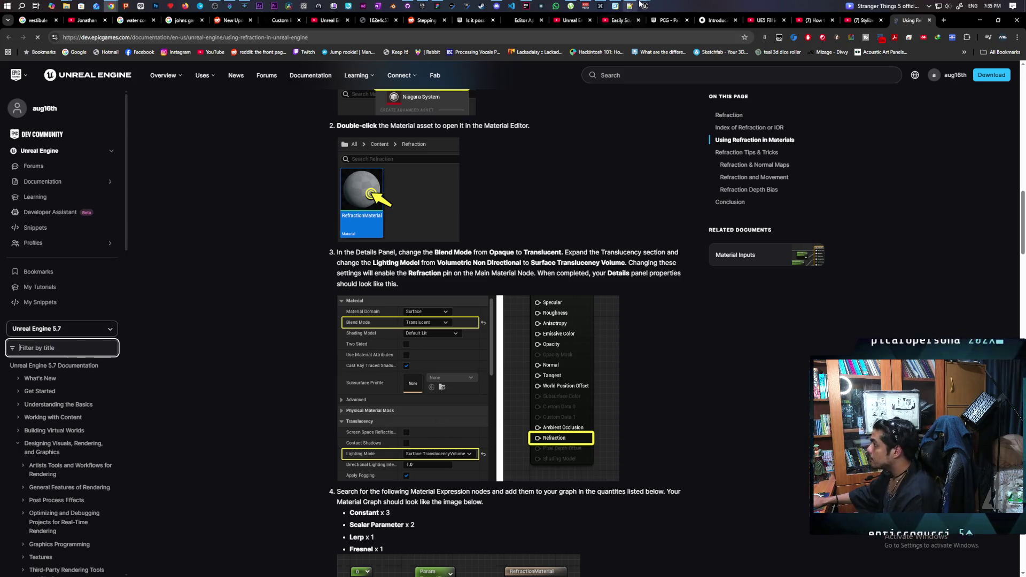
mouse_move(644, 5)
mouse_move(590, 61)
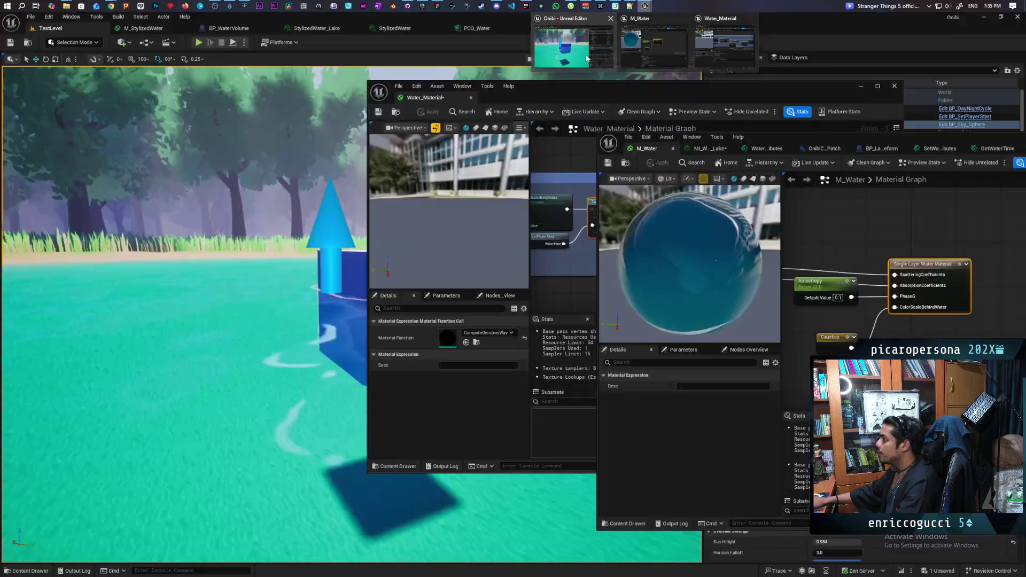
left_click(587, 59)
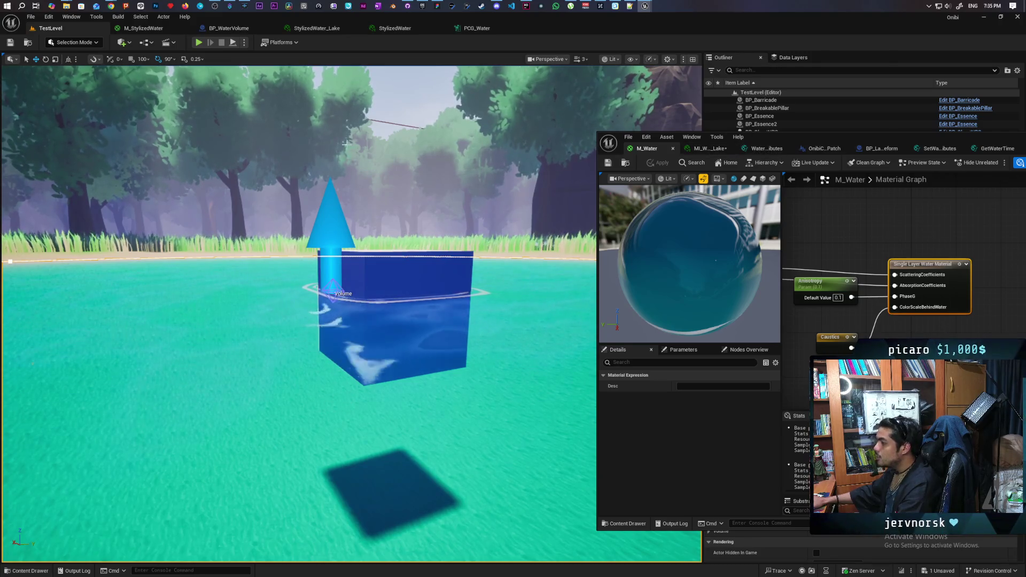
- Move the M_Water editor aside and bring the engine's Water_Material editor to the front
mouse_move(788, 136)
left_mouse_down()
mouse_move(472, 194)
mouse_move(555, 160)
left_mouse_up()
mouse_move(645, 6)
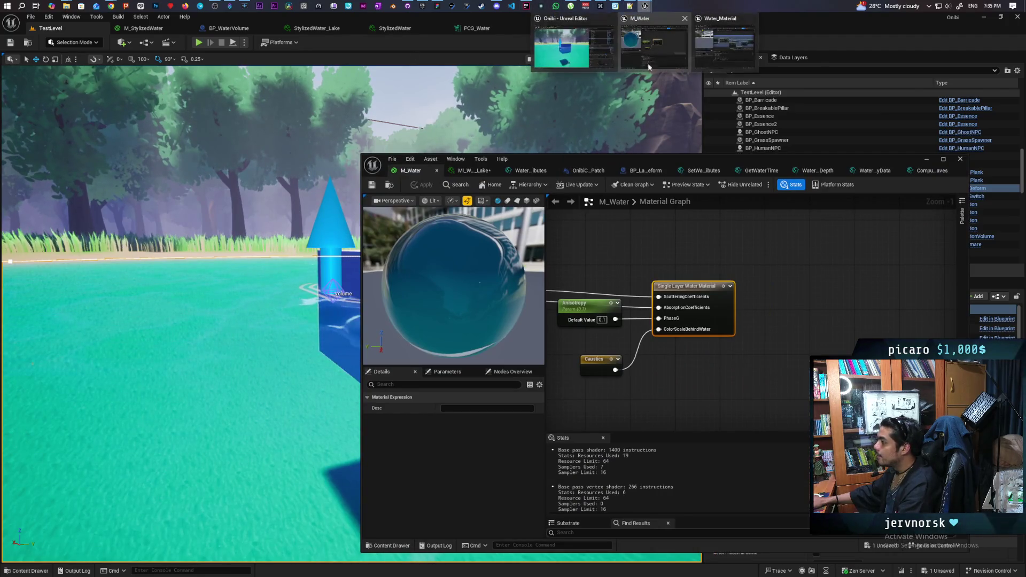
left_click(751, 47)
scroll(627, 182, "down", 3)
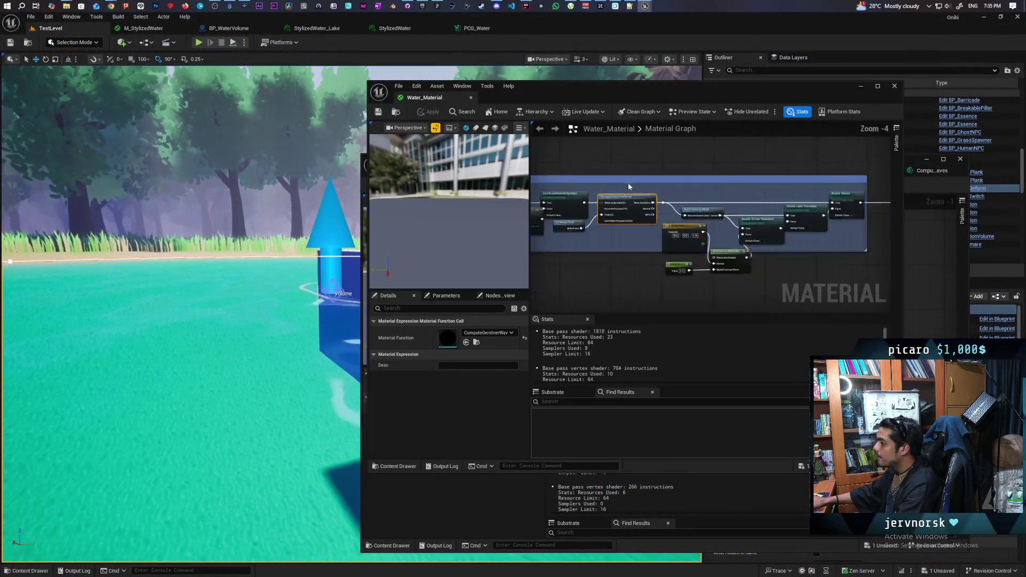
scroll(751, 196, "up", 12)
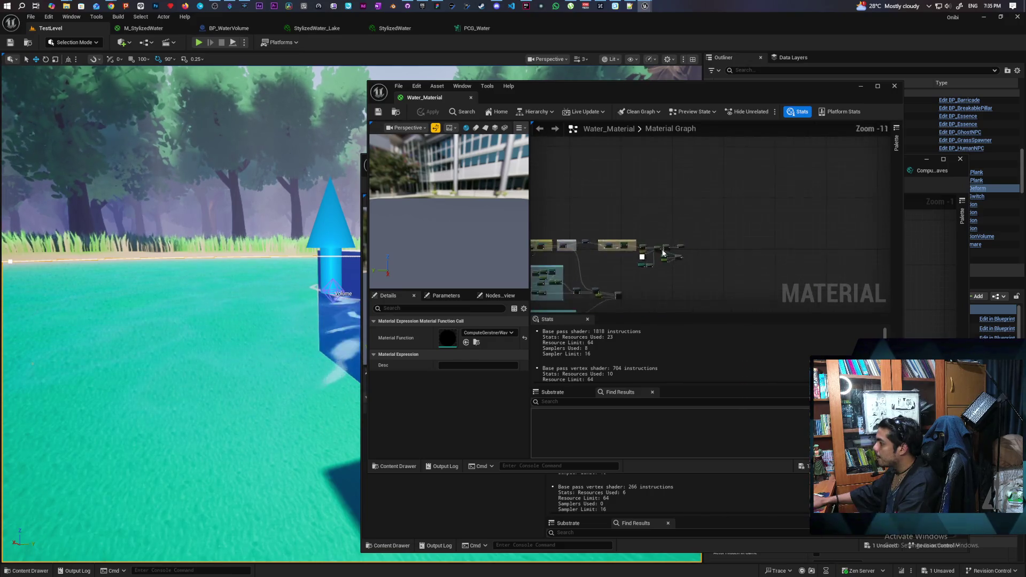
- Inspect Water_Material's output node settings (Surface, Masked, SingleLayerWater) and place the window beside M_Water
left_click(755, 218)
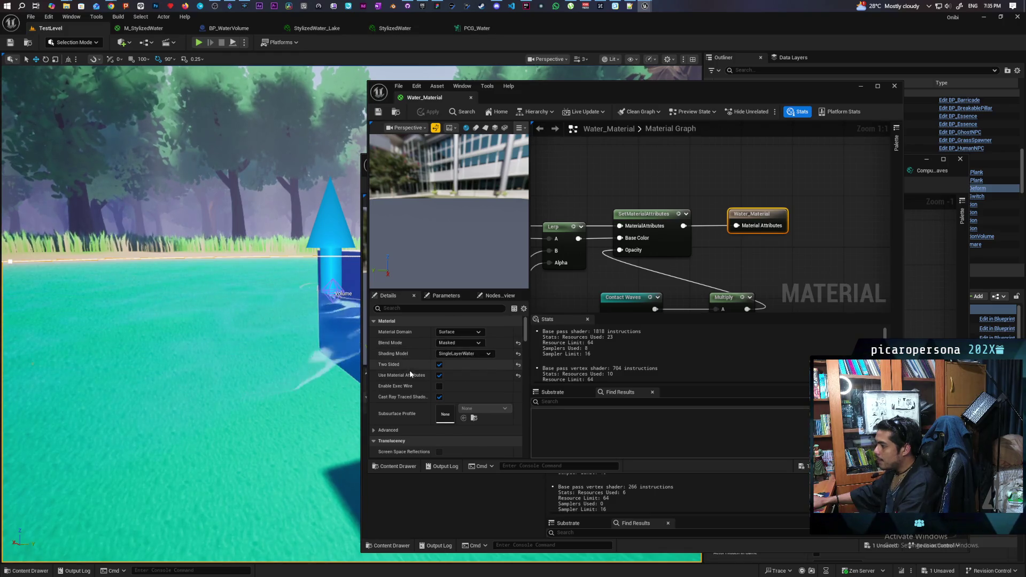
scroll(409, 371, "down", 2)
scroll(441, 369, "down", 2)
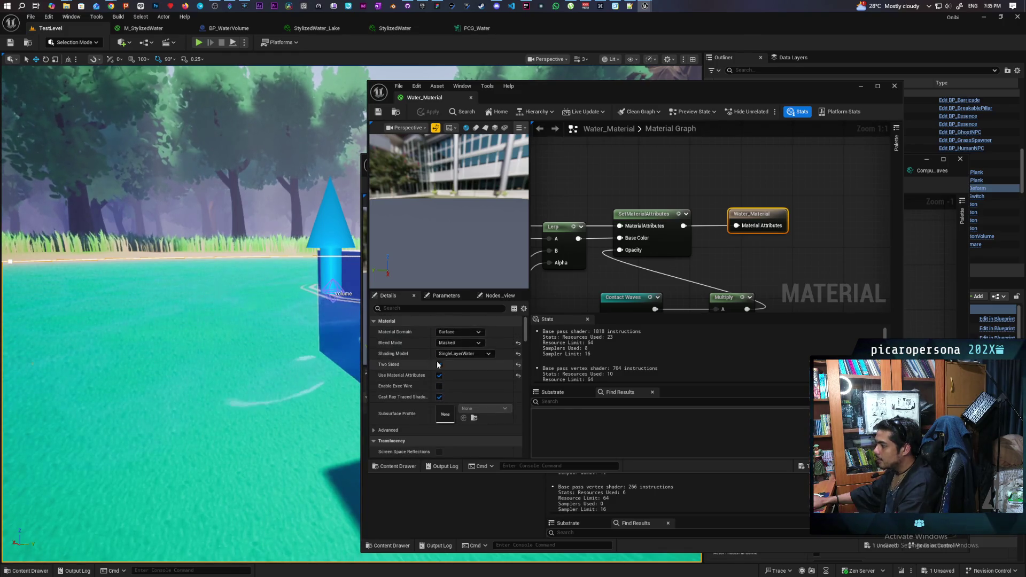
scroll(452, 433, "up", 2)
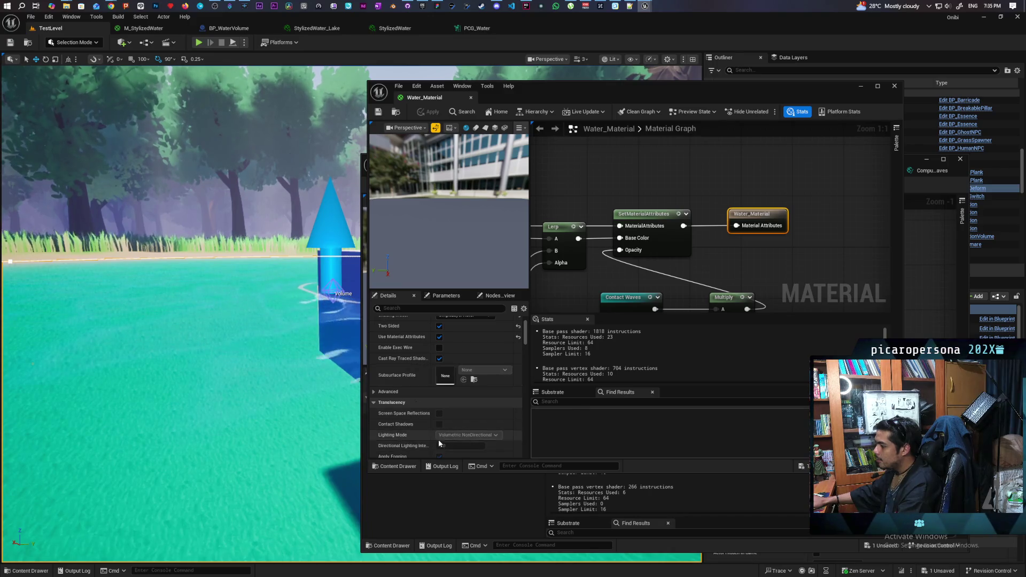
scroll(398, 416, "up", 2)
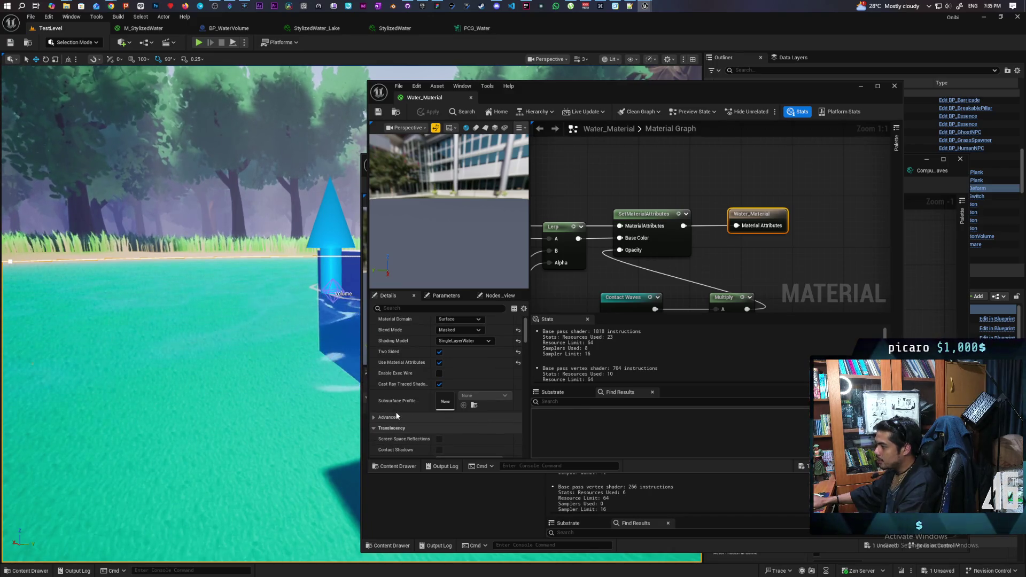
scroll(398, 413, "up", 1)
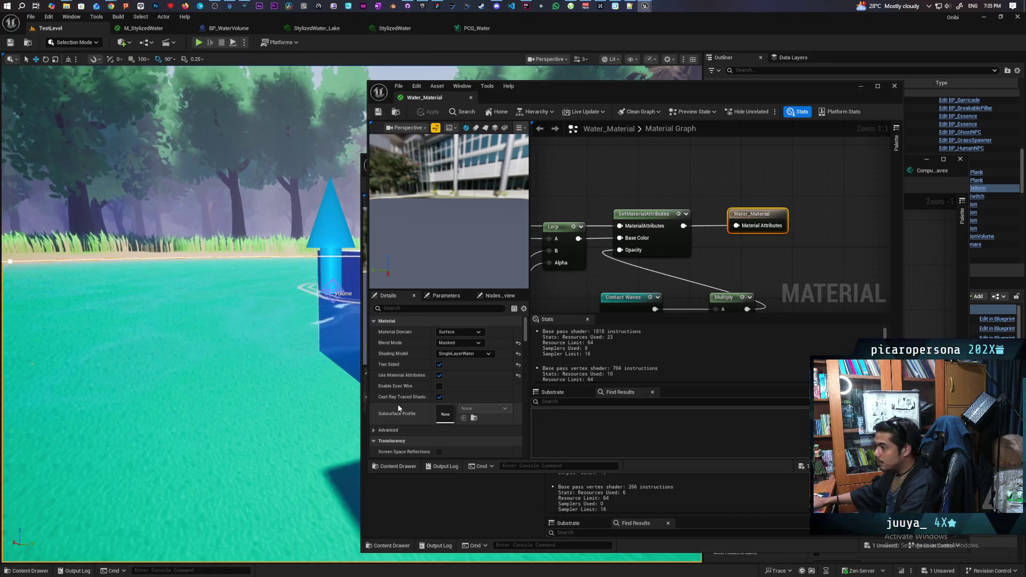
left_click_drag(588, 93, 758, 106)
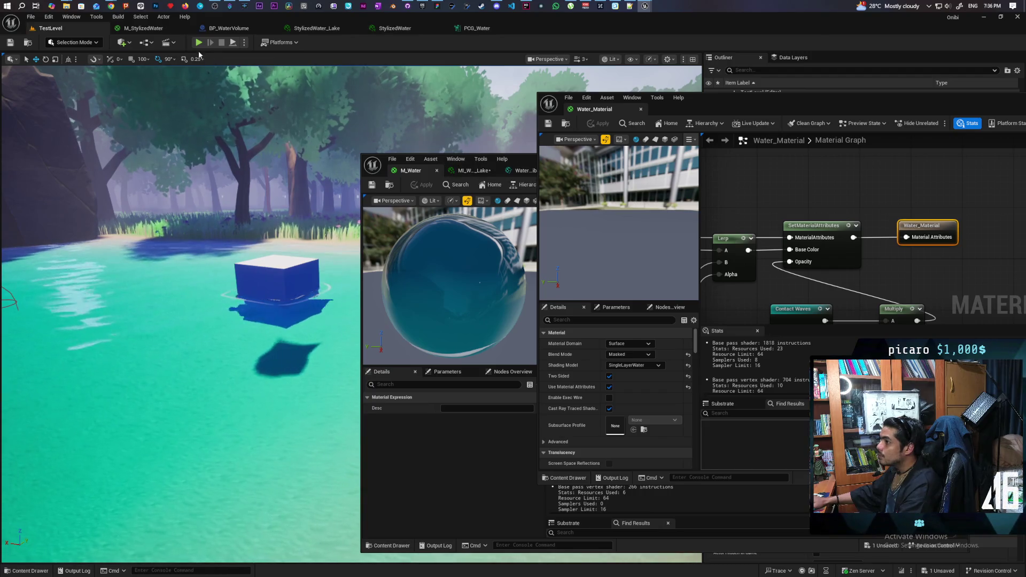
- Switch to M_StylizedWater and minimize the Water_Material and M_Water editor windows
left_click(144, 27)
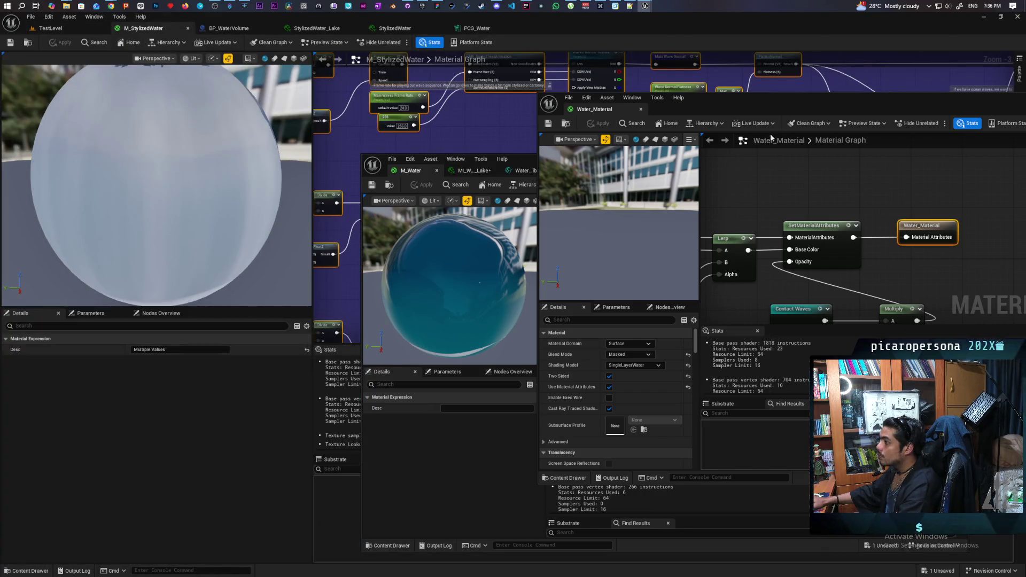
mouse_move(784, 105)
left_mouse_down()
mouse_move(640, 347)
mouse_move(739, 212)
left_mouse_up()
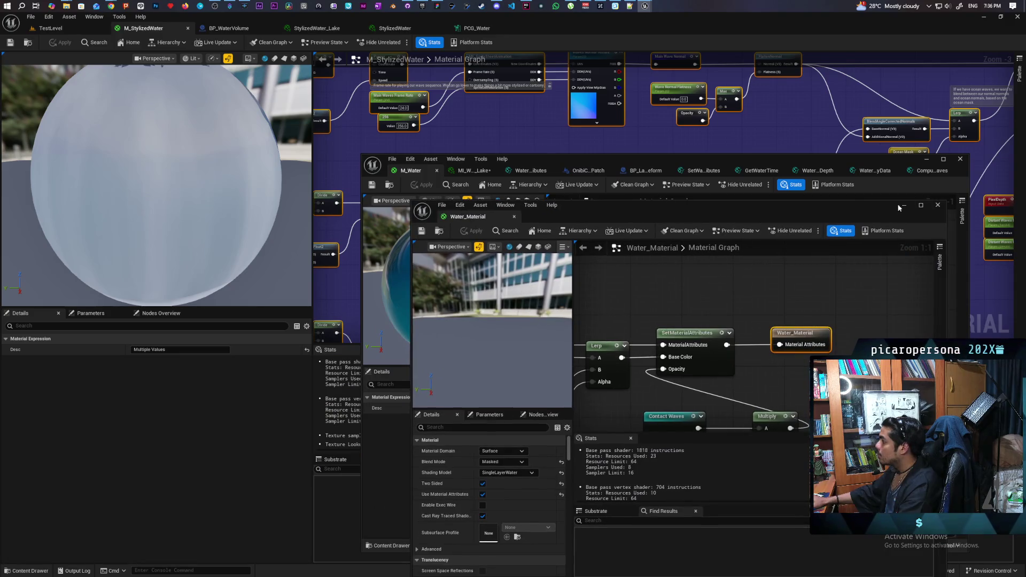
left_click(902, 206)
left_click(929, 159)
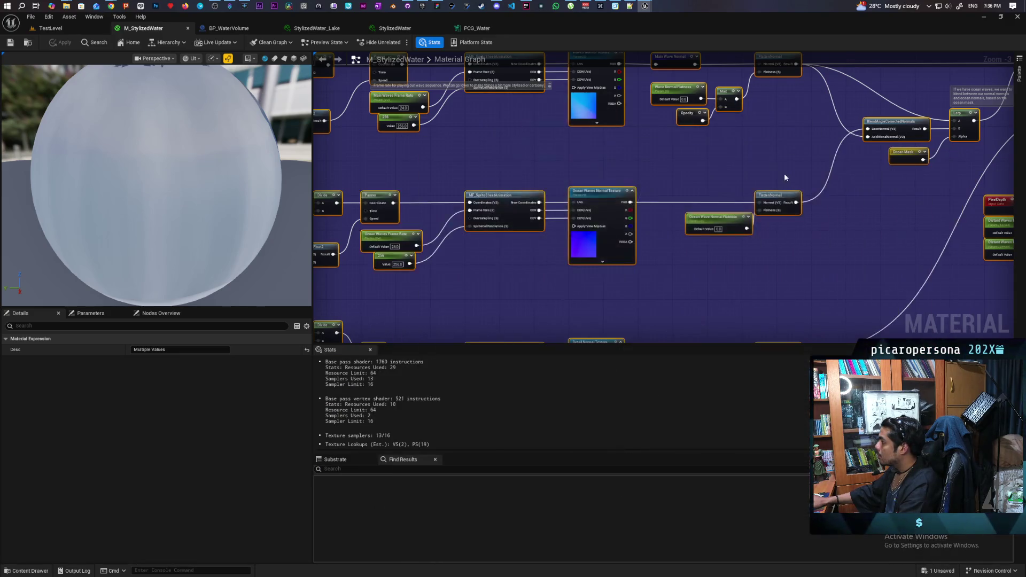
scroll(784, 173, "down", 9)
scroll(801, 169, "up", 13)
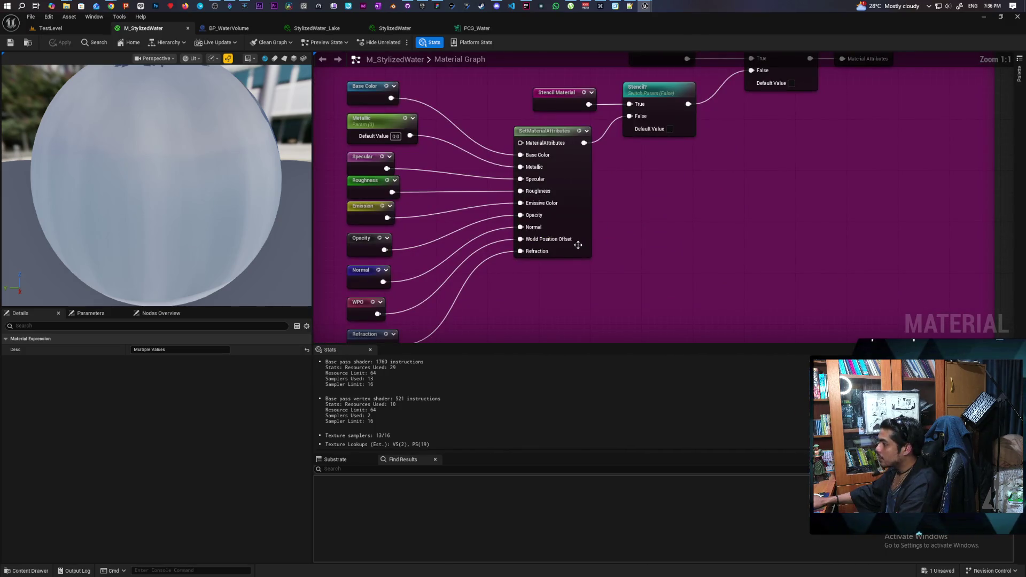
- Jump to the Refraction and Edge Feather reroute declarations and select their comment groups
left_click(579, 223)
double_click(431, 268)
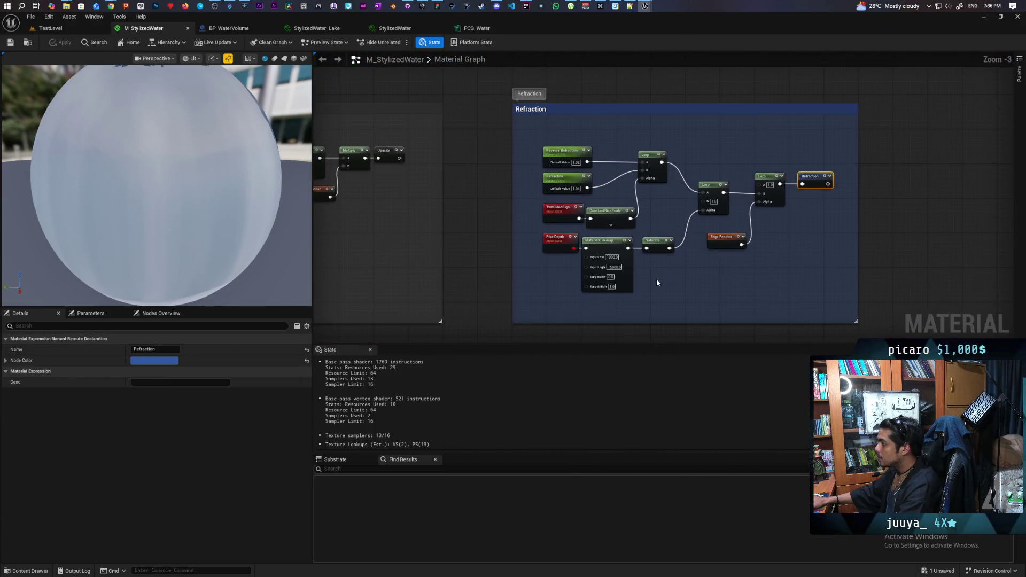
scroll(658, 282, "up", 3)
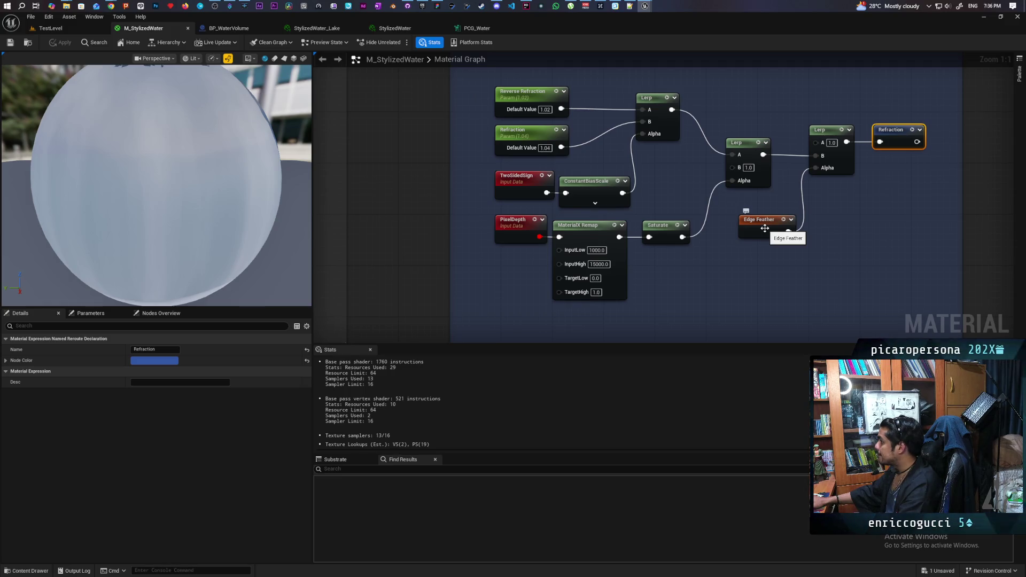
double_click(765, 228)
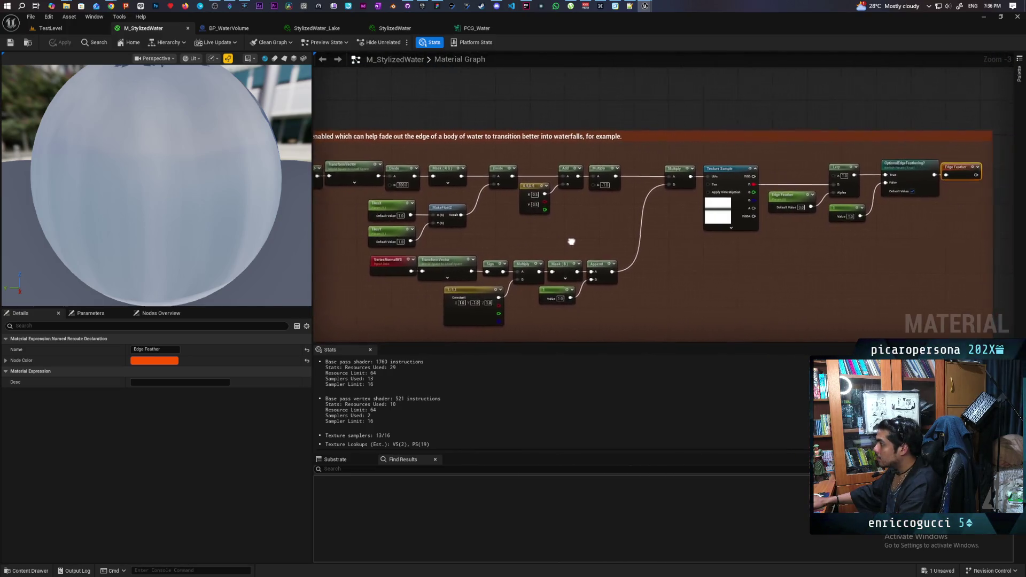
scroll(689, 235, "down", 5)
left_click_drag(810, 93, 914, 198)
left_click_drag(534, 189, 825, 270)
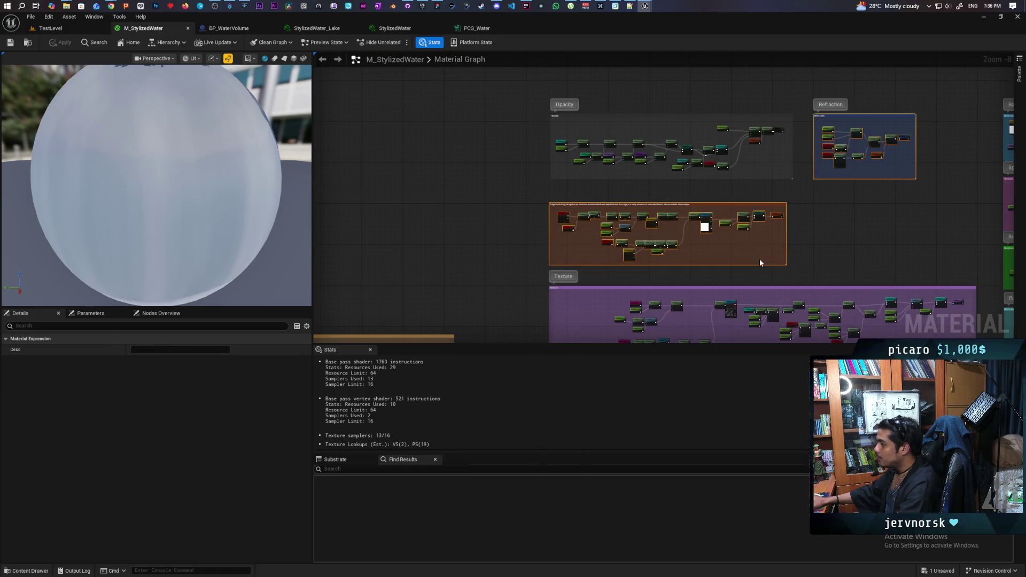
- Clear the selection and select M_StylizedWater's output node to view its material settings
mouse_move(111, 5)
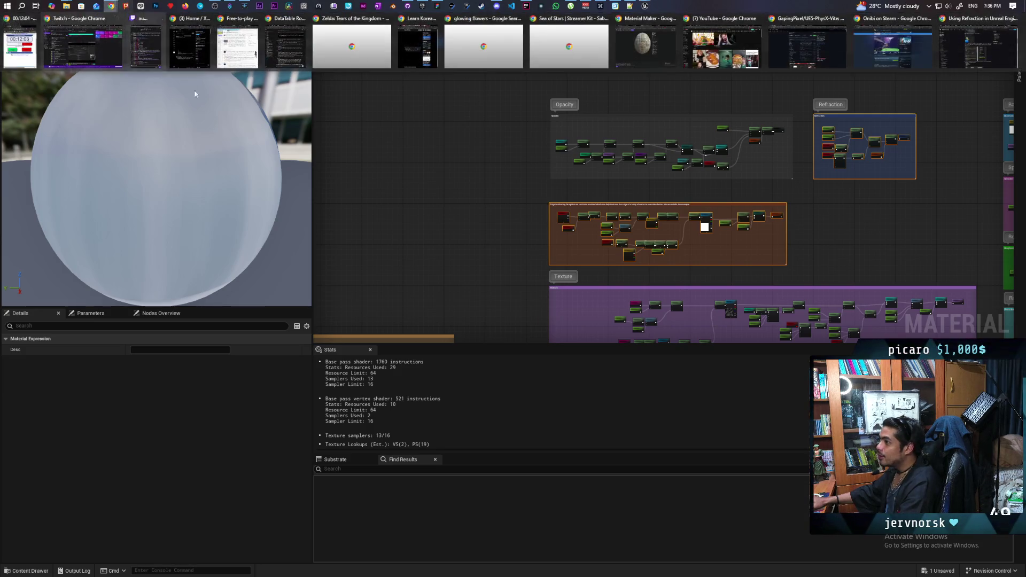
left_click(438, 247)
scroll(464, 216, "down", 3)
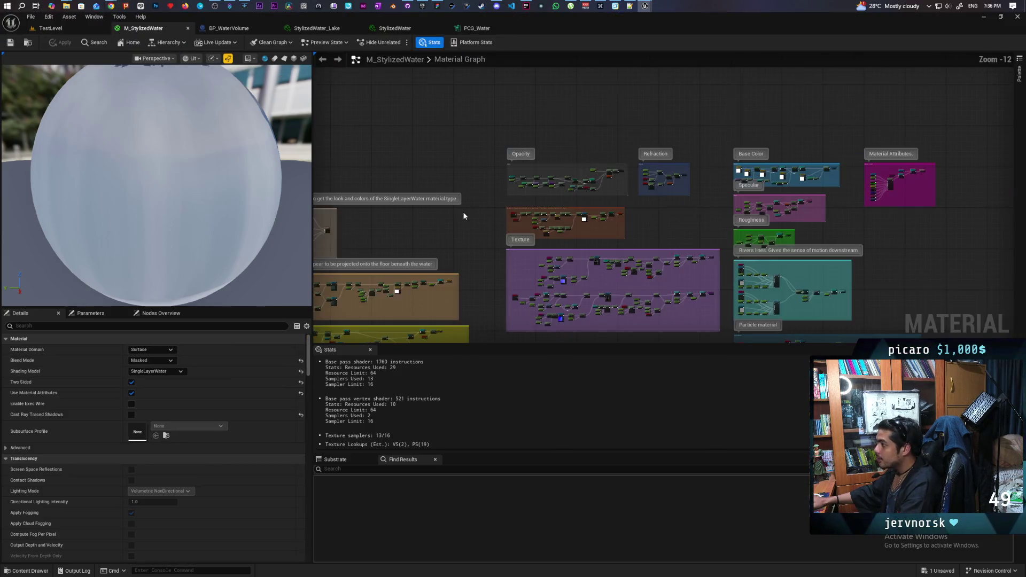
scroll(753, 181, "up", 11)
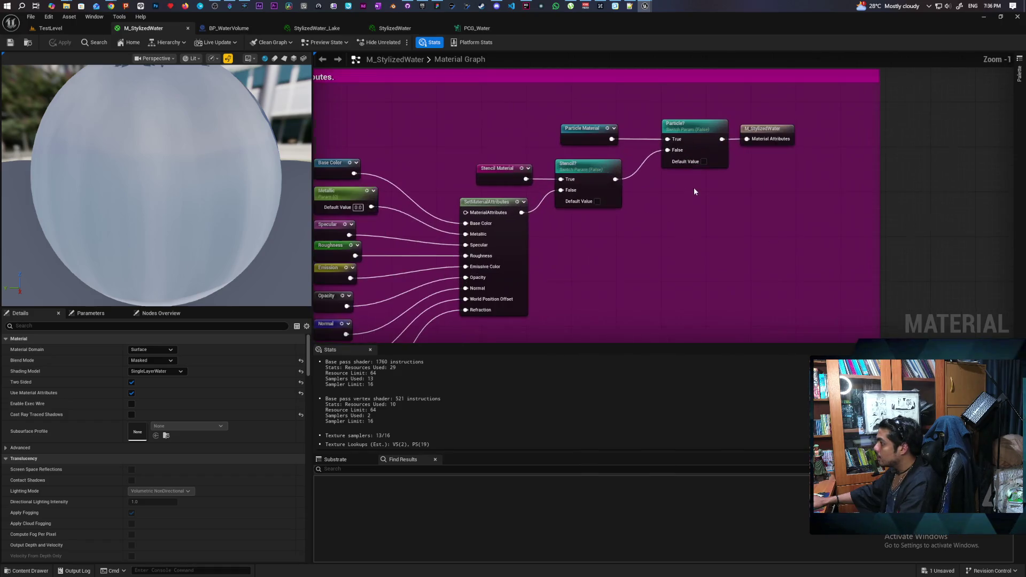
left_click(755, 129)
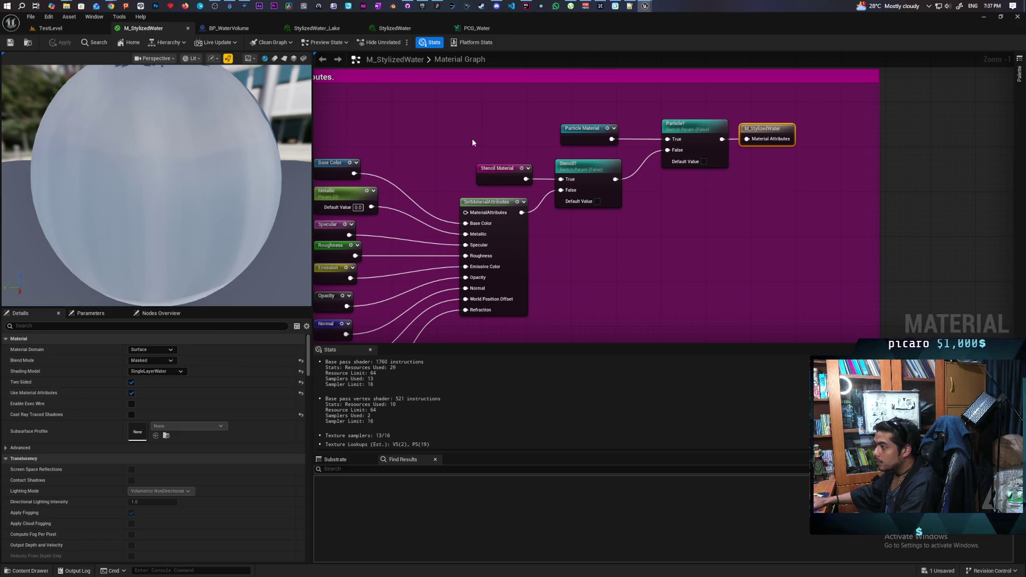
mouse_move(645, 6)
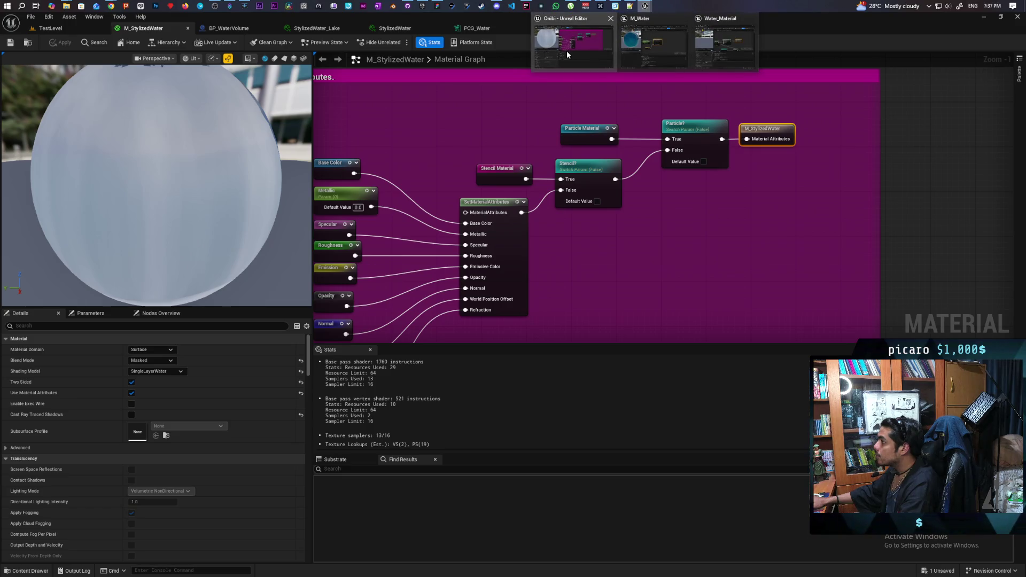
left_click(566, 50)
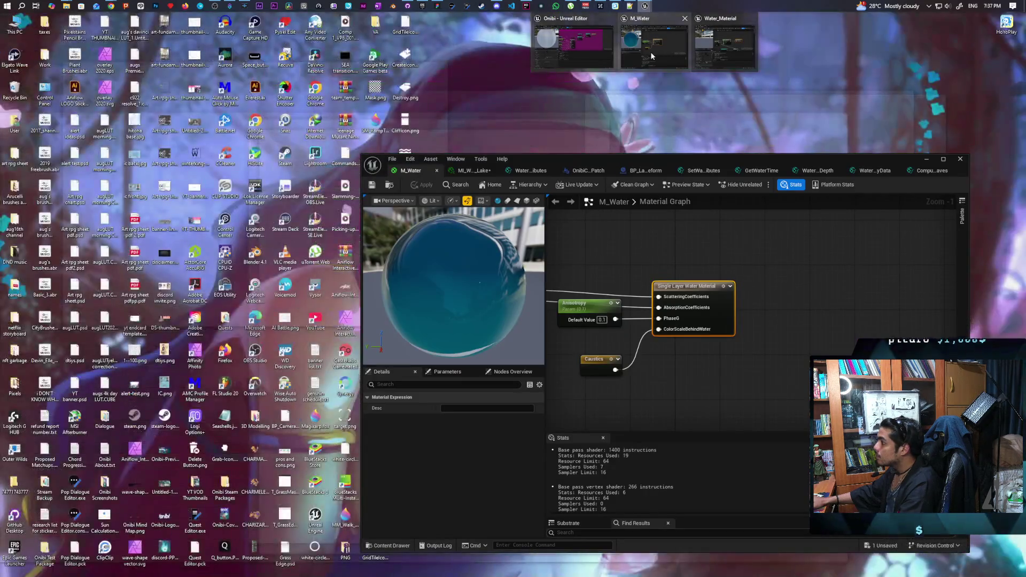
- In M_Water, move the Normal and WPO nodes down-left below the Lerp and Multiply nodes
key("alt+Tab")
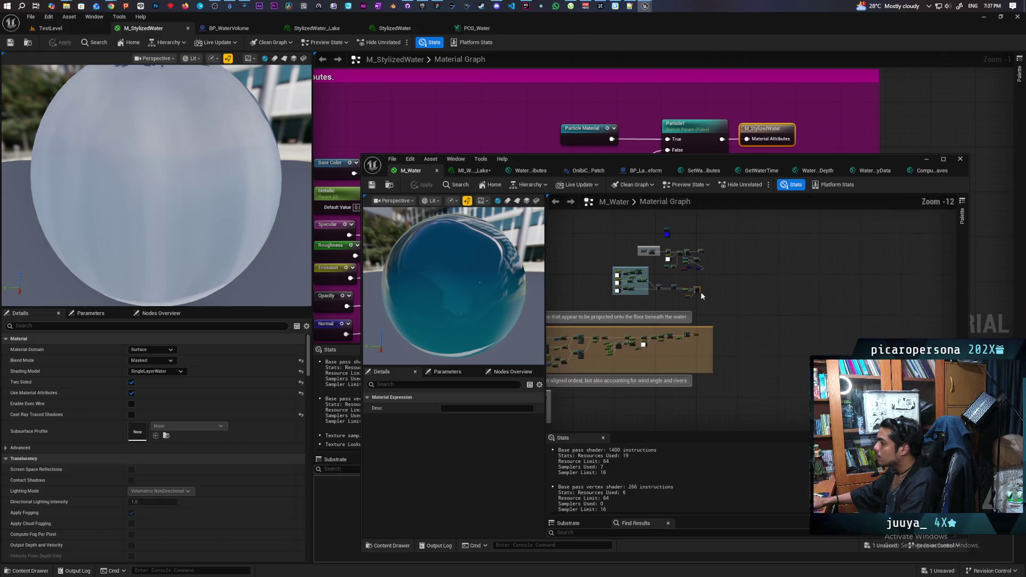
left_click_drag(704, 316, 698, 139)
mouse_move(837, 201)
left_mouse_down()
mouse_move(740, 256)
mouse_move(615, 267)
left_mouse_up()
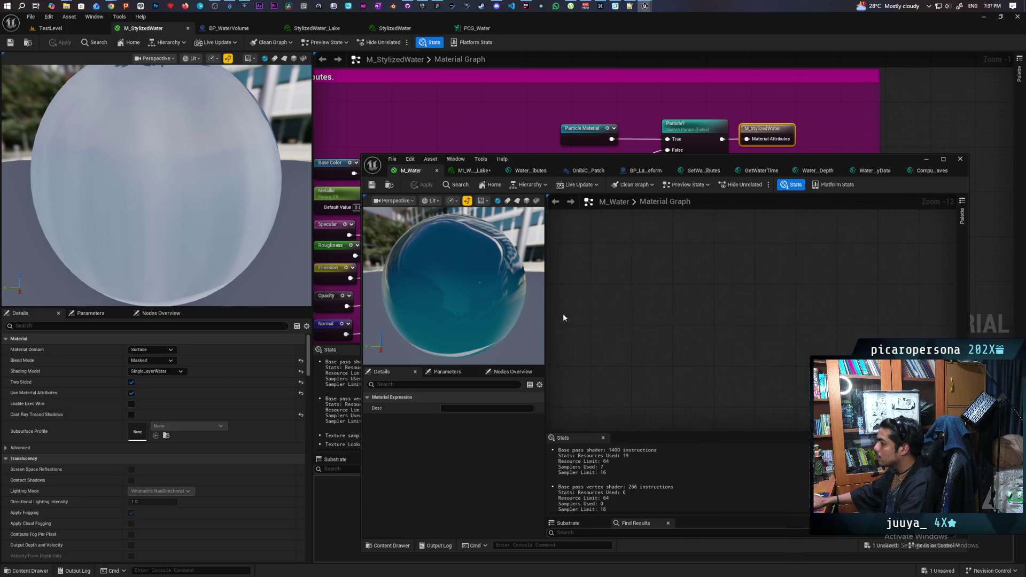
key("Home")
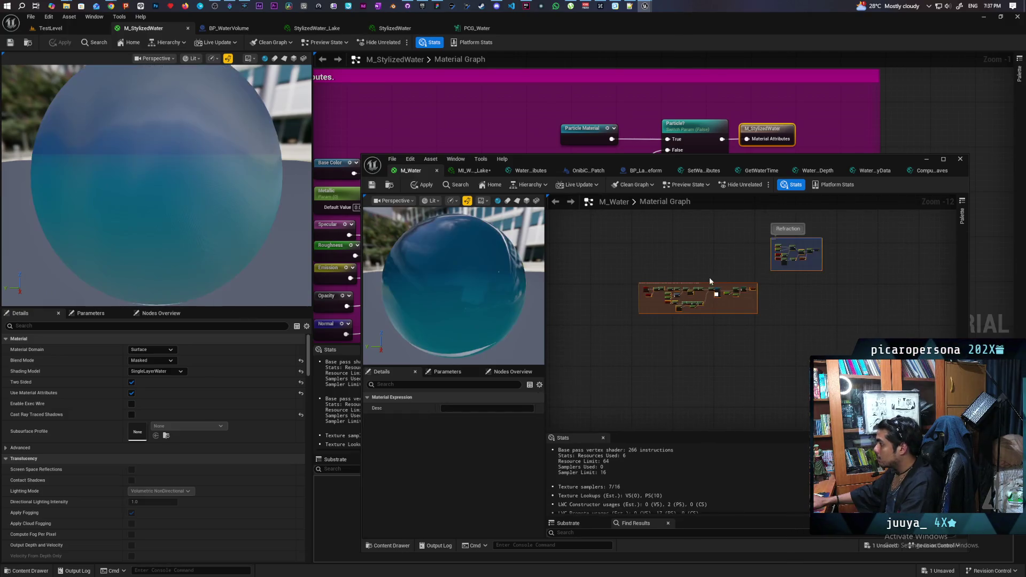
scroll(681, 258, "up", 5)
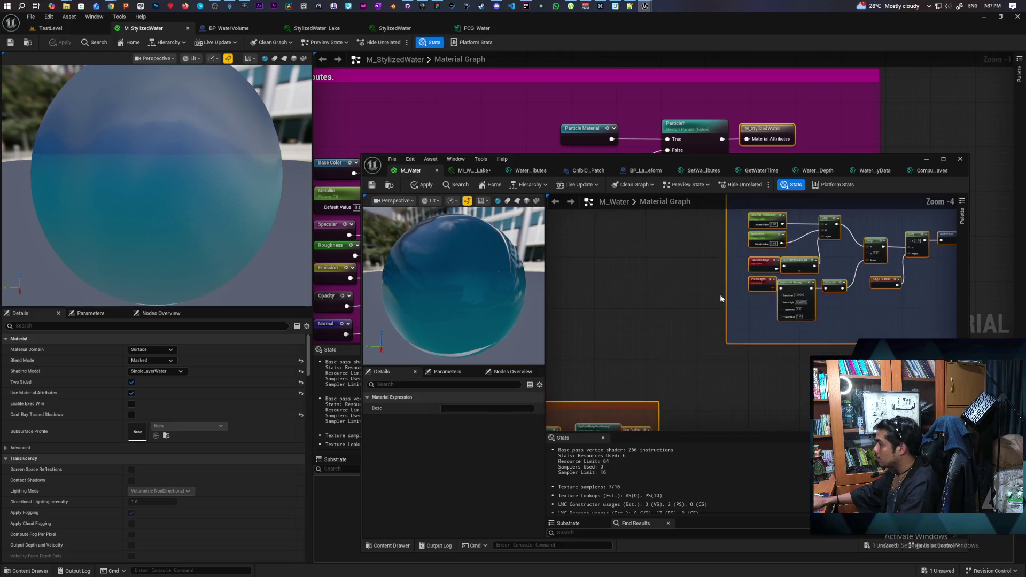
left_click_drag(615, 257, 661, 269)
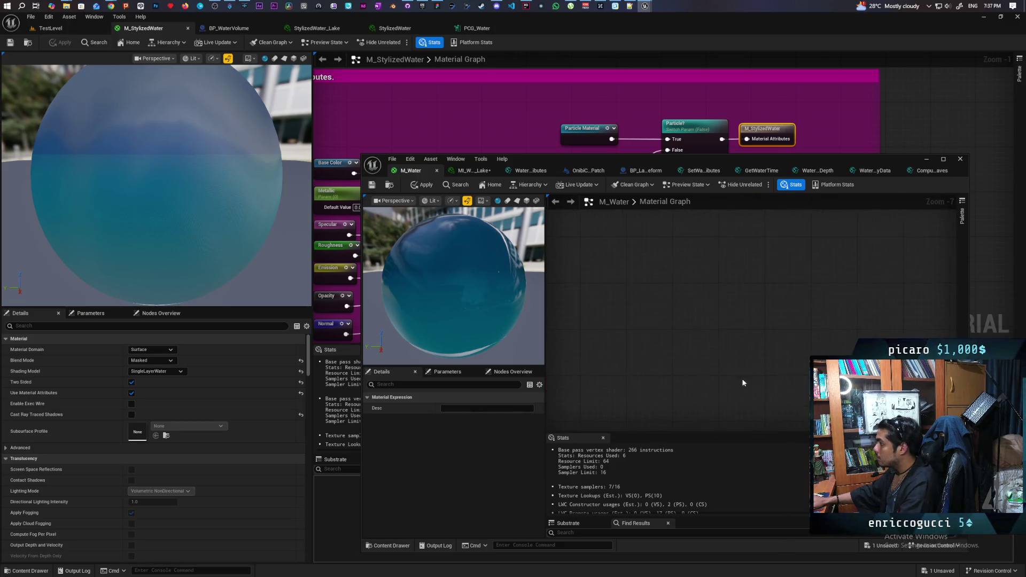
scroll(741, 292, "up", 10)
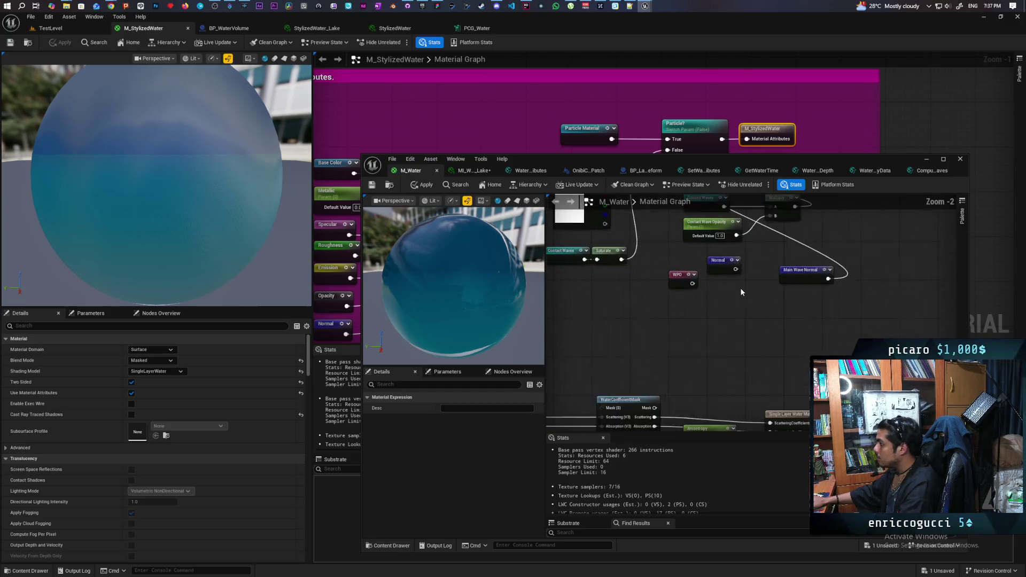
left_click_drag(741, 292, 731, 374)
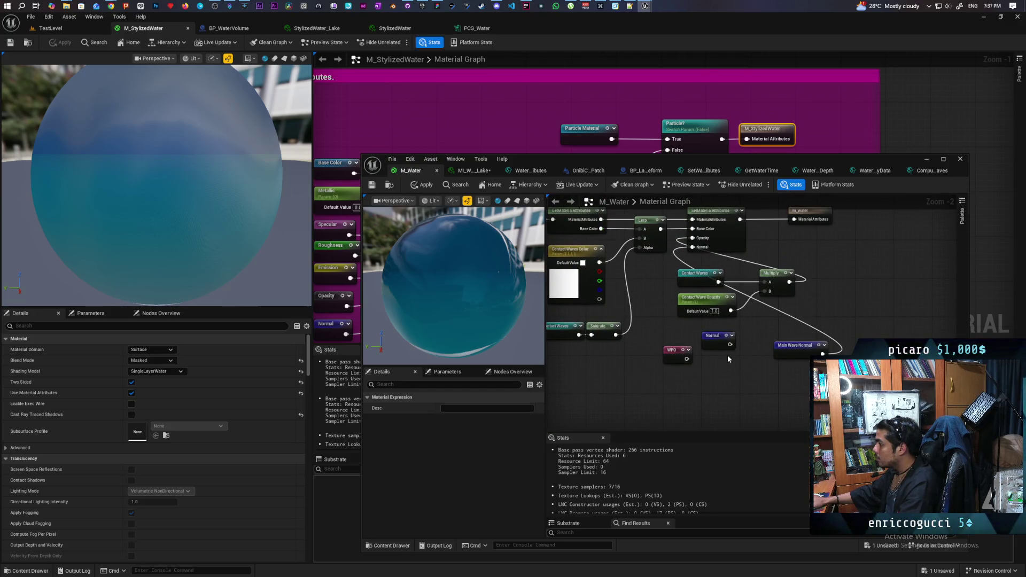
left_click_drag(716, 343, 684, 367)
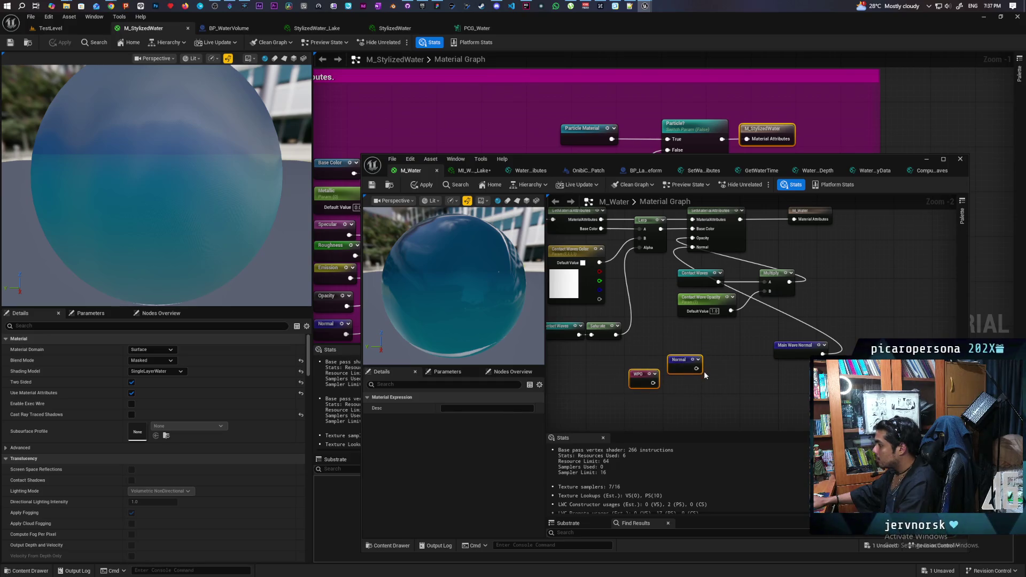
left_click(730, 239)
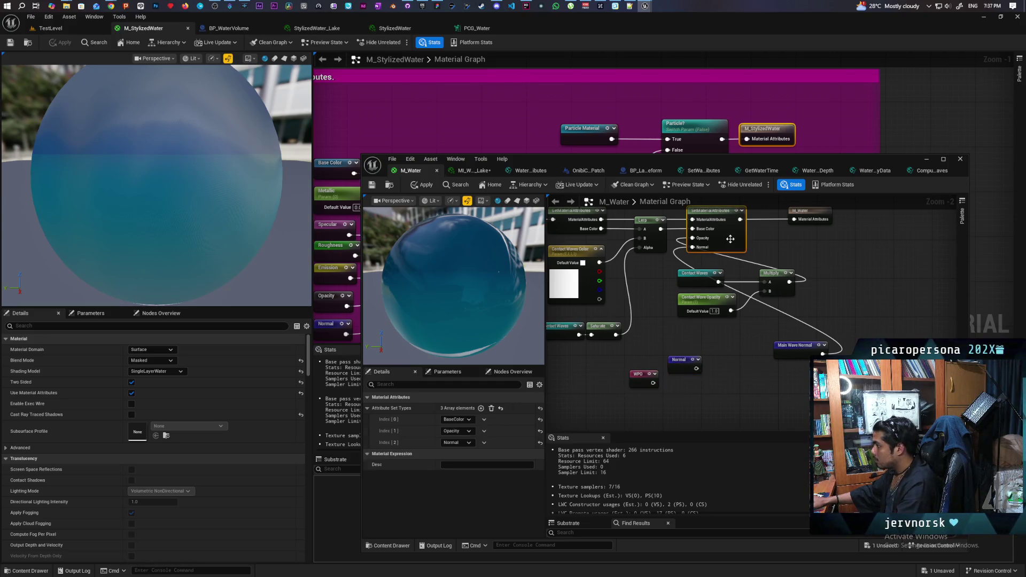
- Add a fourth Refraction attribute to M_Water's SetMaterialAttributes node
left_click(481, 408)
left_click(467, 454)
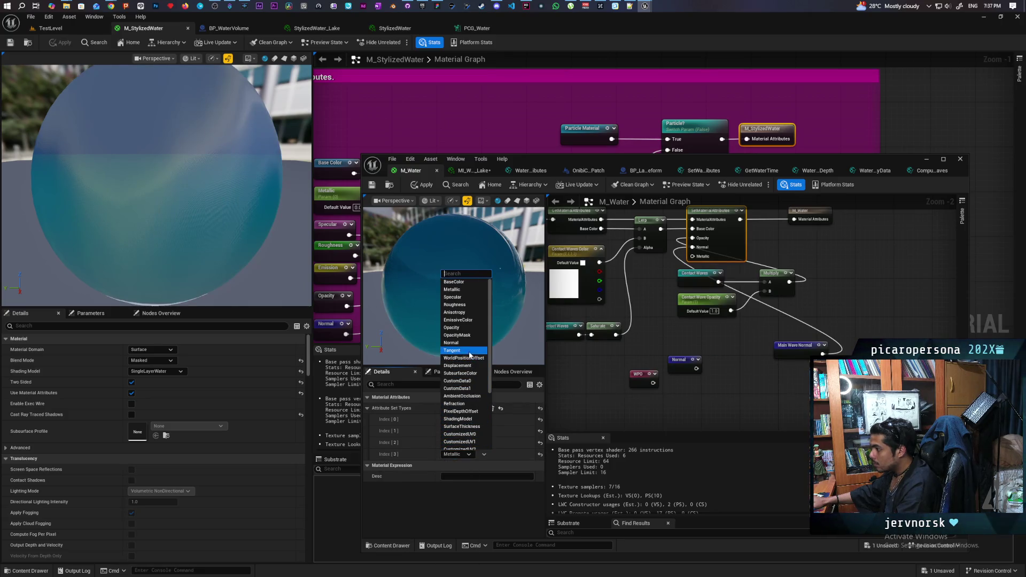
left_click(471, 403)
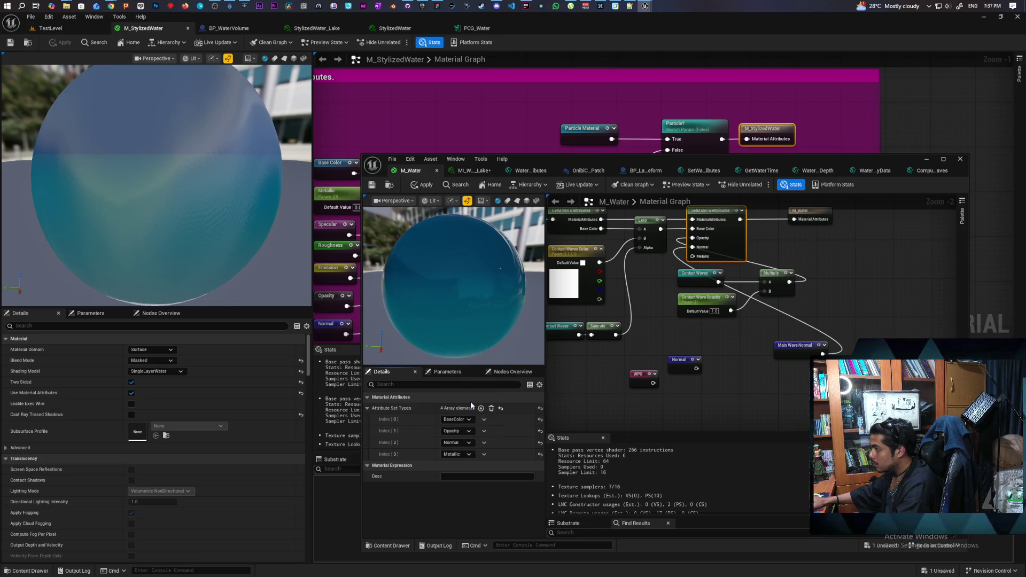
left_click(732, 387)
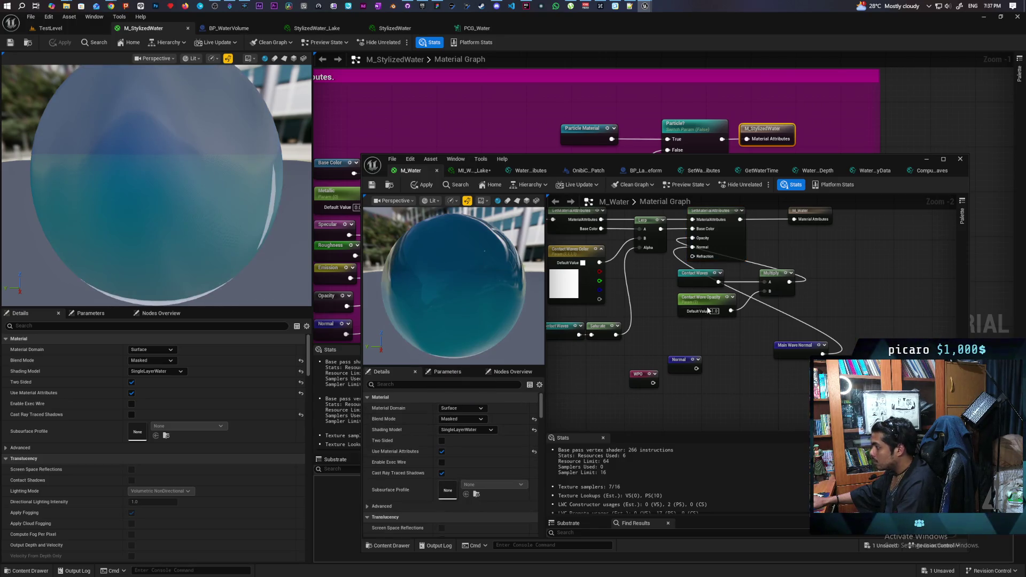
- Wire a new Refraction named reroute into the Refraction input, then apply and save M_Water
left_click_drag(705, 328, 738, 374)
type("refra")
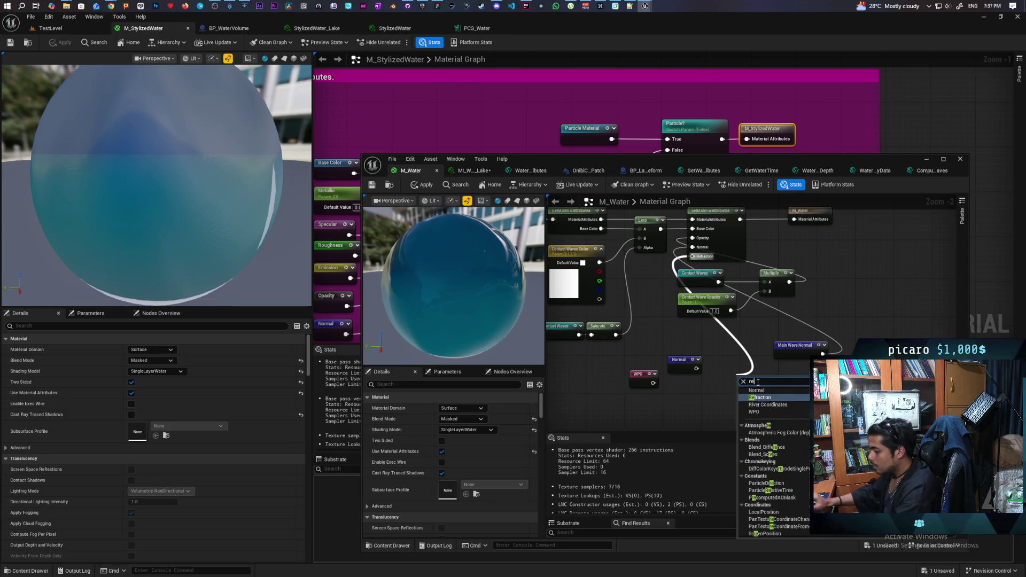
key("Up")
key("Up")
key("Return")
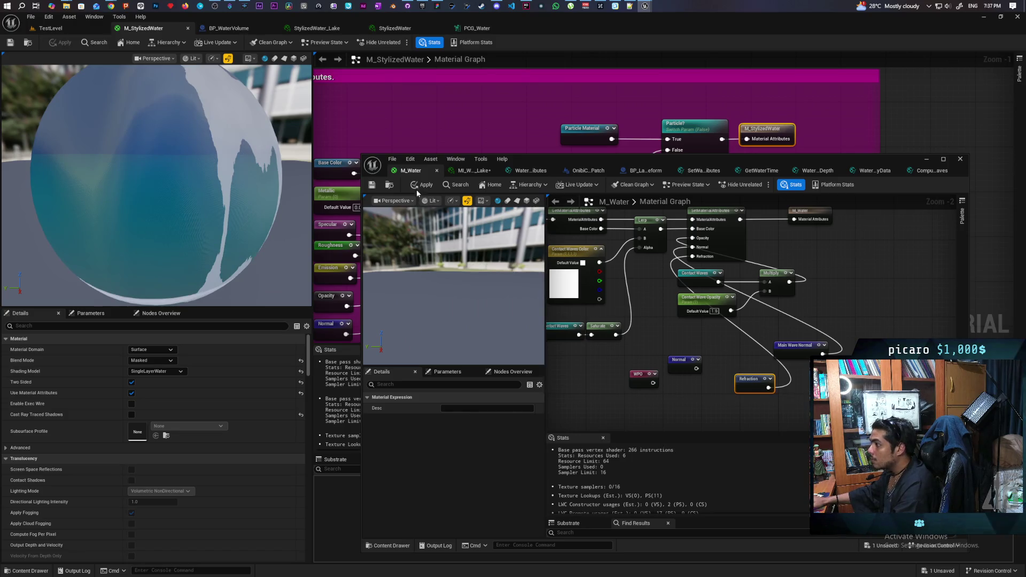
key("ctrl+s")
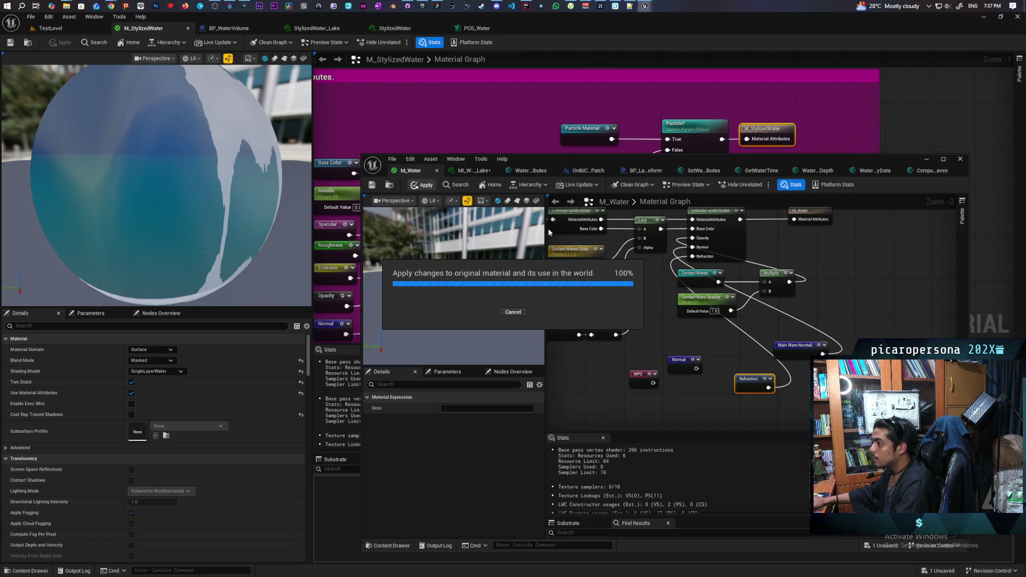
left_click(372, 185)
left_click(69, 31)
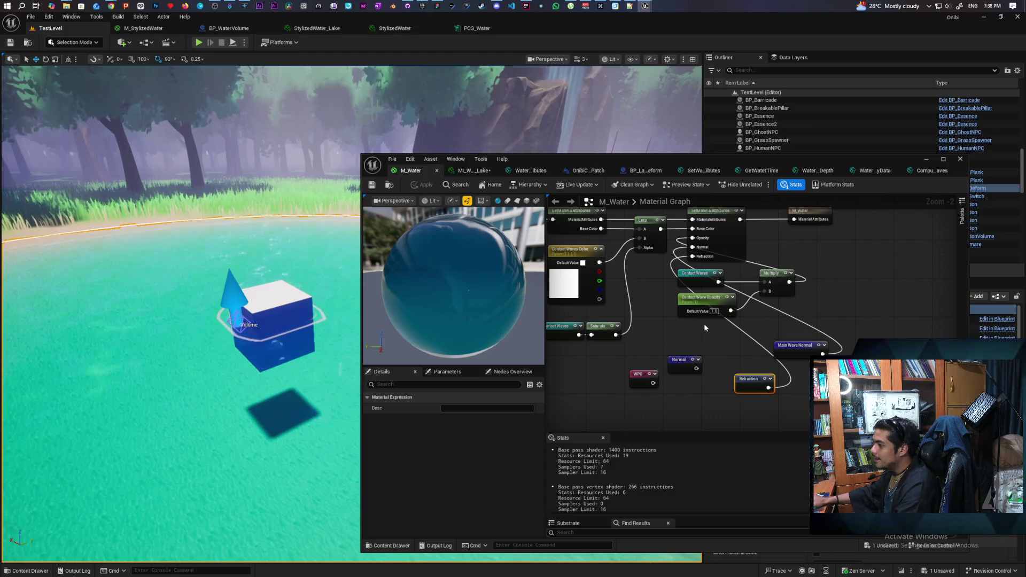
- Go to the Refraction reroute's declaration and disconnect Edge Feather from the final Lerp's alpha
double_click(752, 386)
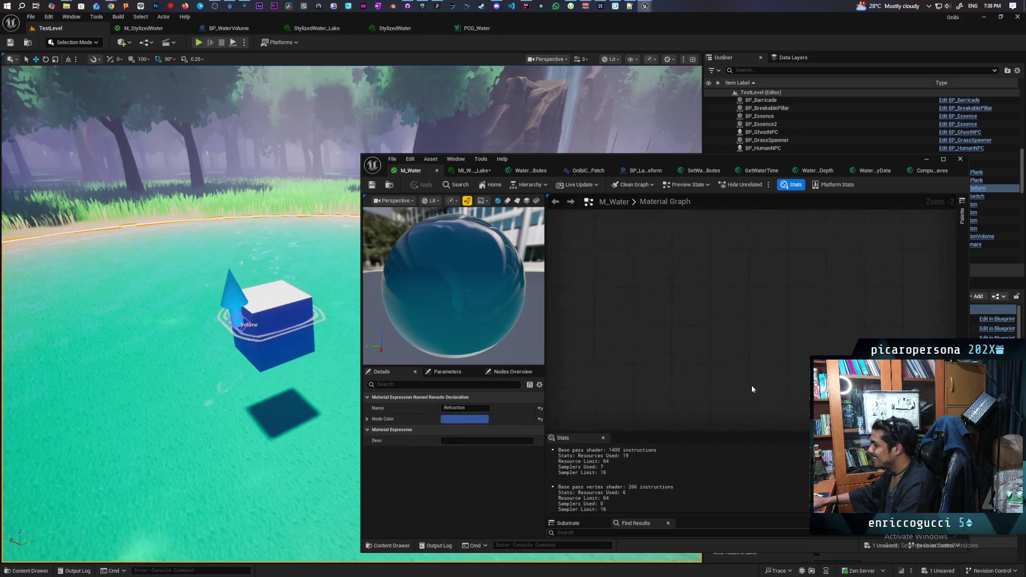
scroll(733, 371, "down", 1)
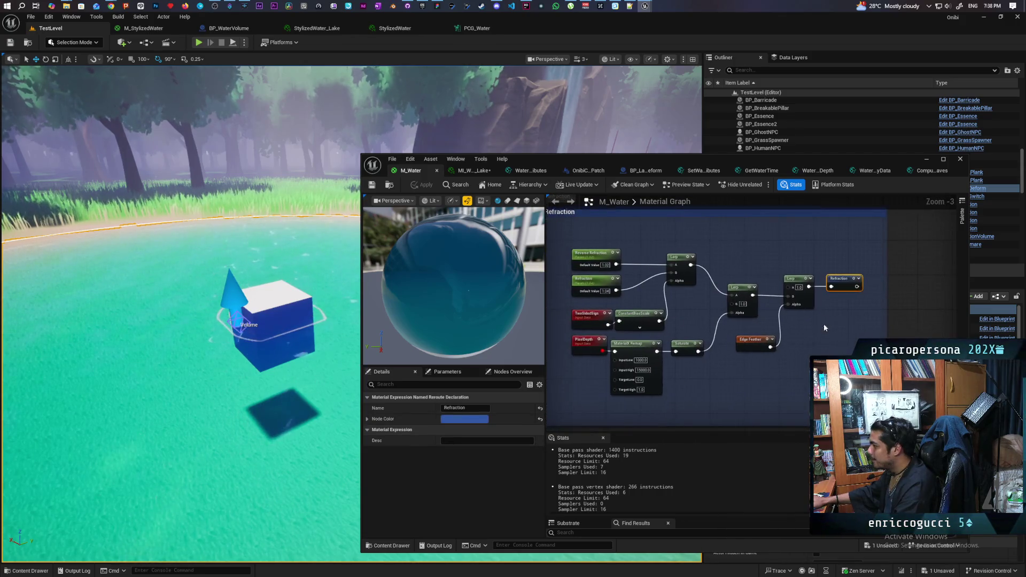
left_click_drag(797, 335, 982, 300)
left_click_drag(878, 343, 757, 365)
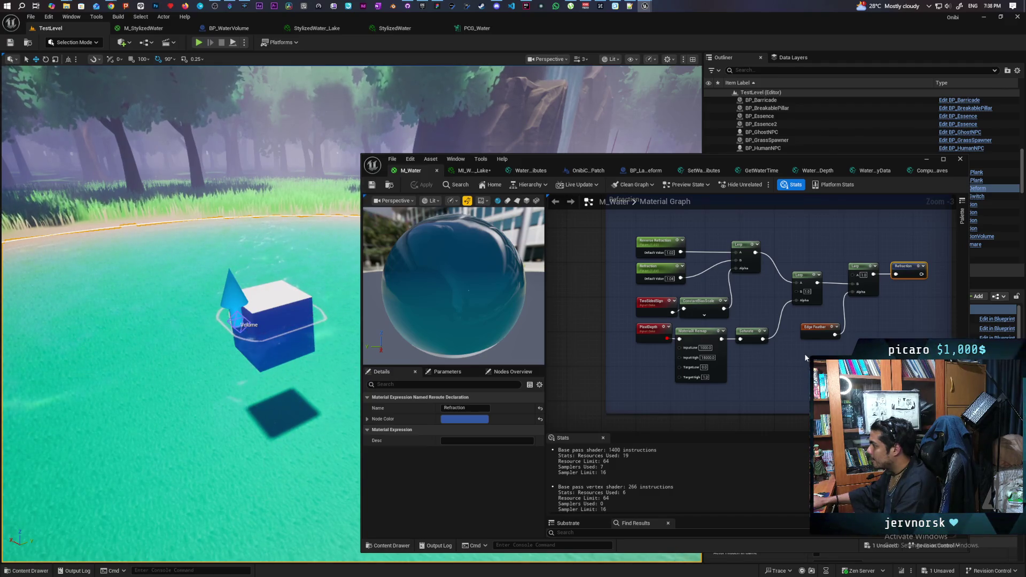
scroll(787, 355, "down", 4)
scroll(759, 365, "up", 4)
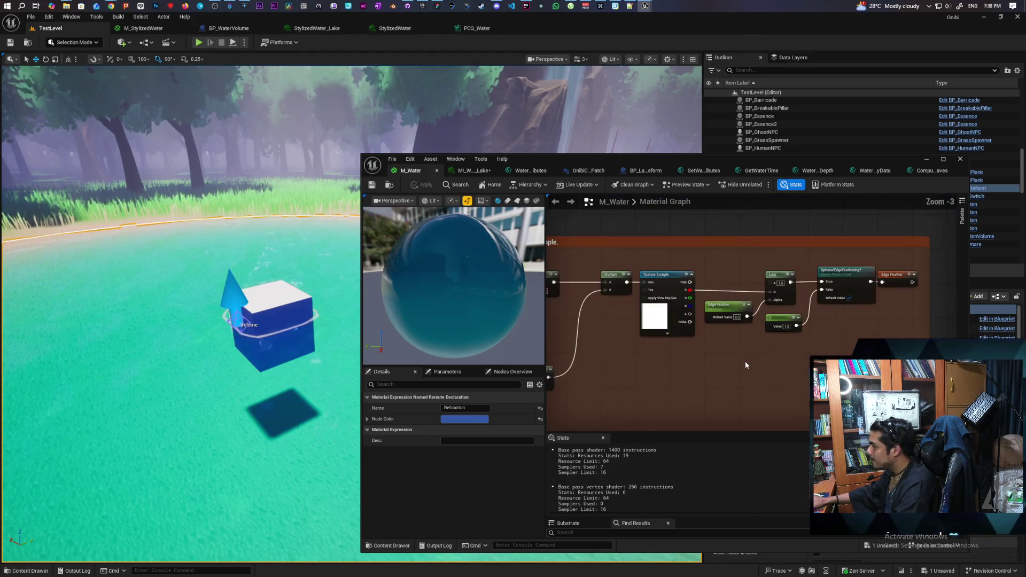
left_click_drag(821, 340, 774, 332)
key("Home")
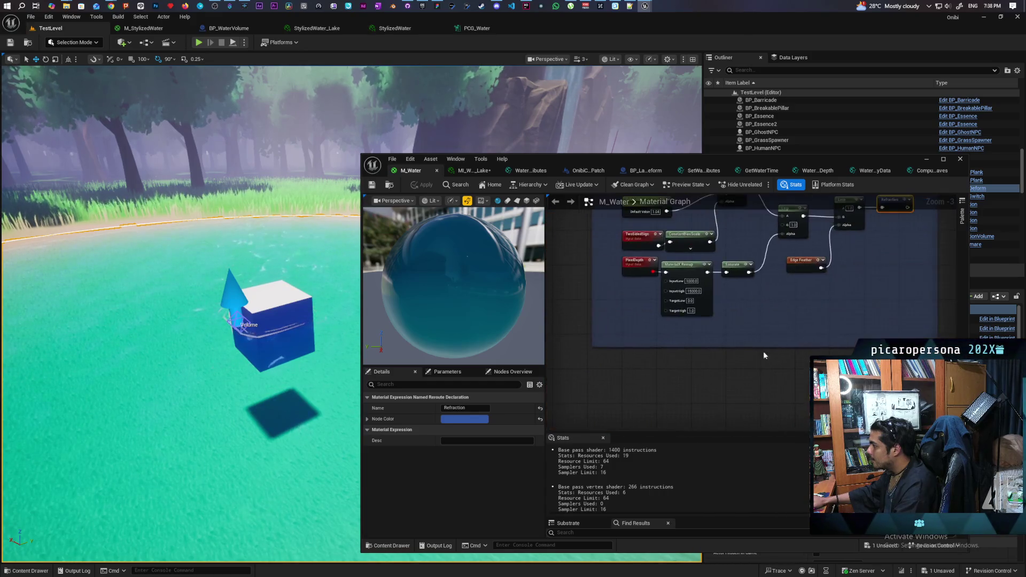
left_click(706, 340, "alt")
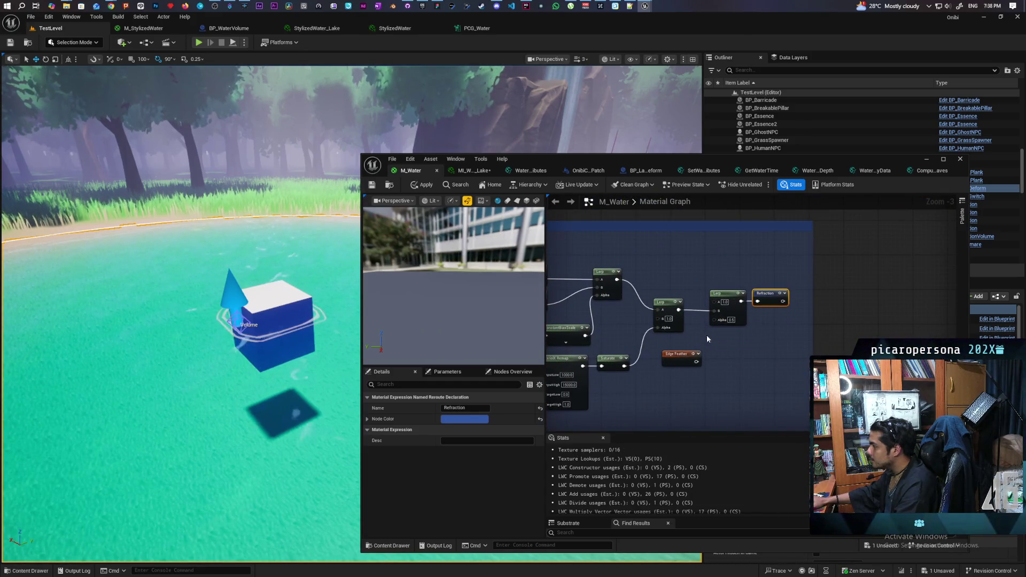
- Give the final Lerp an alpha of 1, reconnect Edge Feather to it, and apply
type("1")
left_click(728, 357)
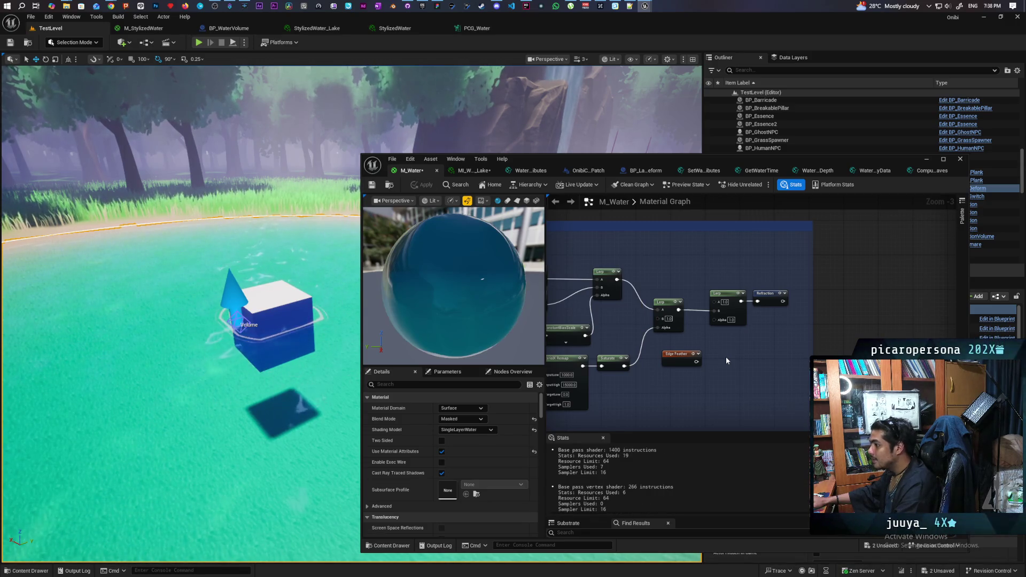
left_click_drag(696, 361, 715, 320)
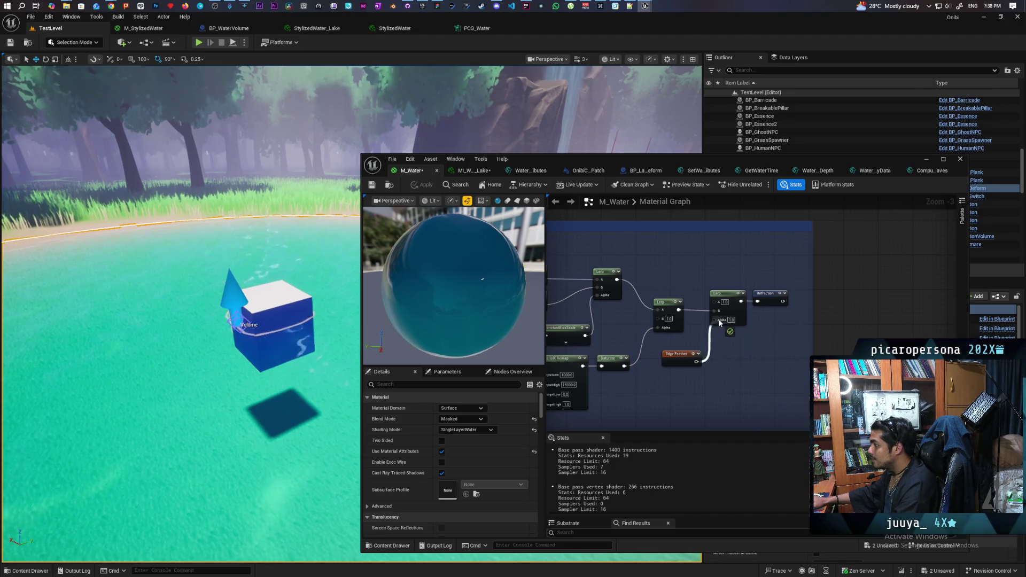
left_click(426, 187)
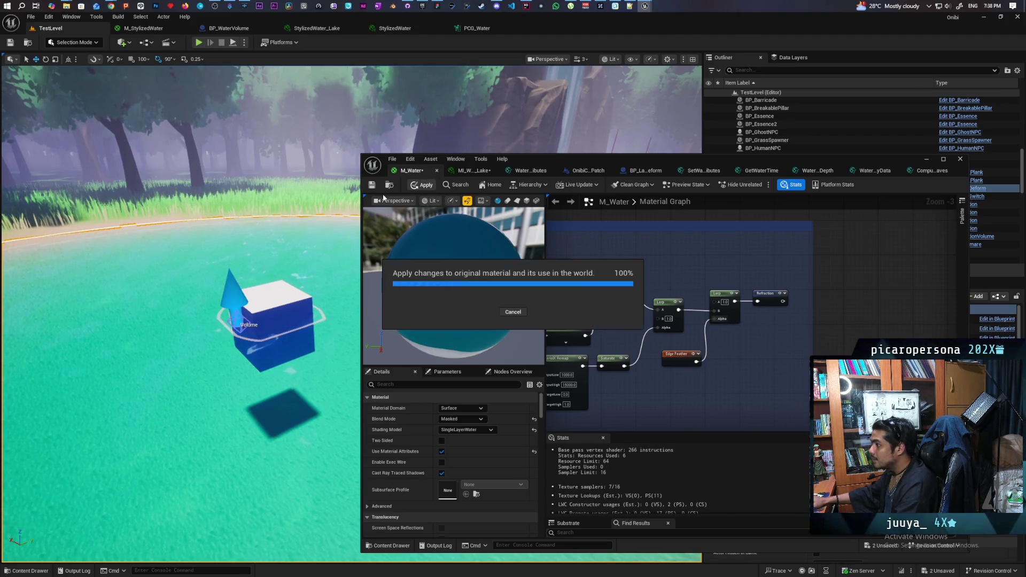
scroll(683, 258, "down", 6)
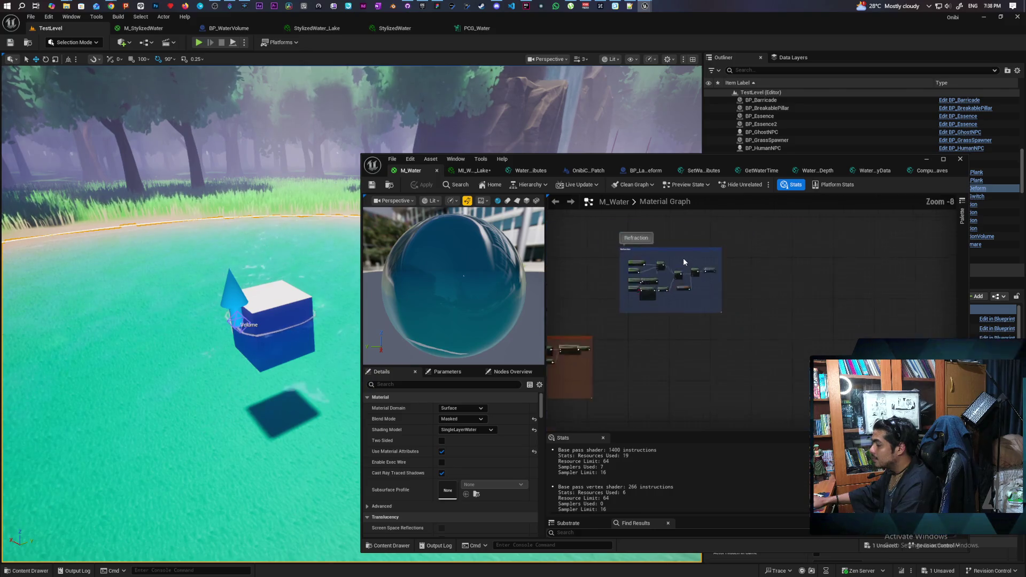
scroll(778, 276, "down", 3)
left_click_drag(778, 275, 718, 407)
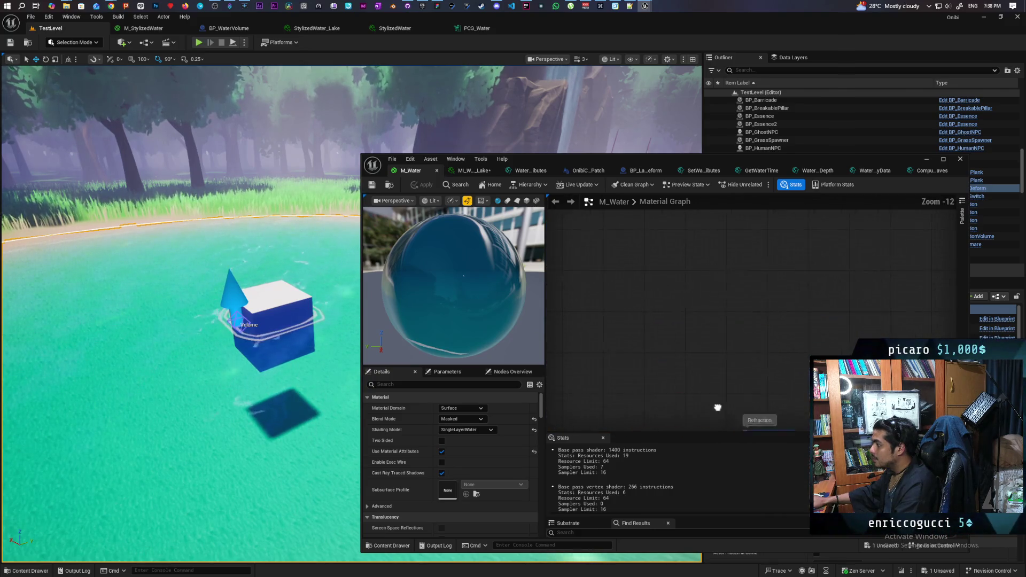
mouse_move(687, 357)
left_mouse_down()
mouse_move(719, 273)
mouse_move(825, 306)
left_mouse_up()
scroll(826, 306, "up", 13)
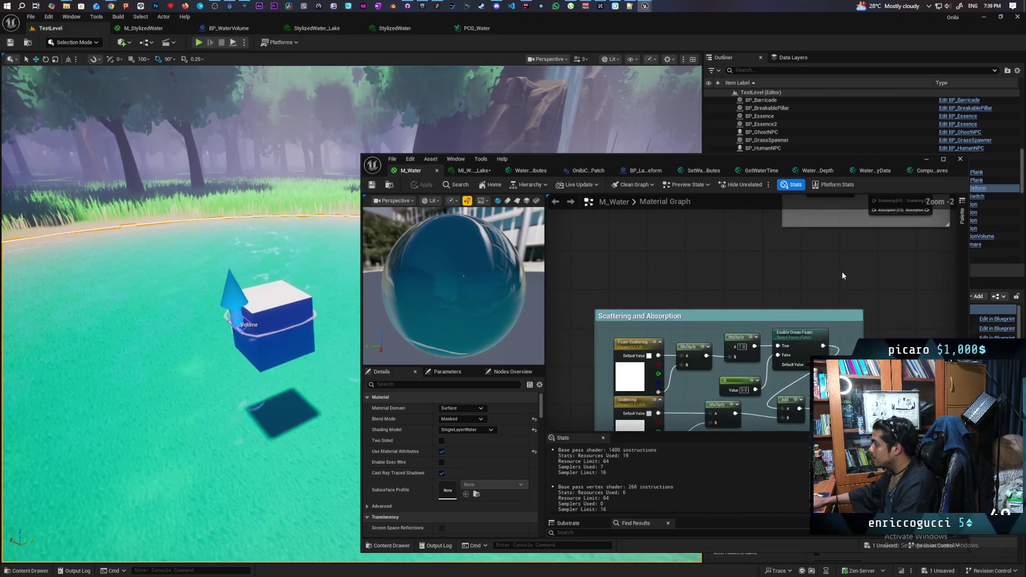
left_click_drag(758, 382, 655, 387)
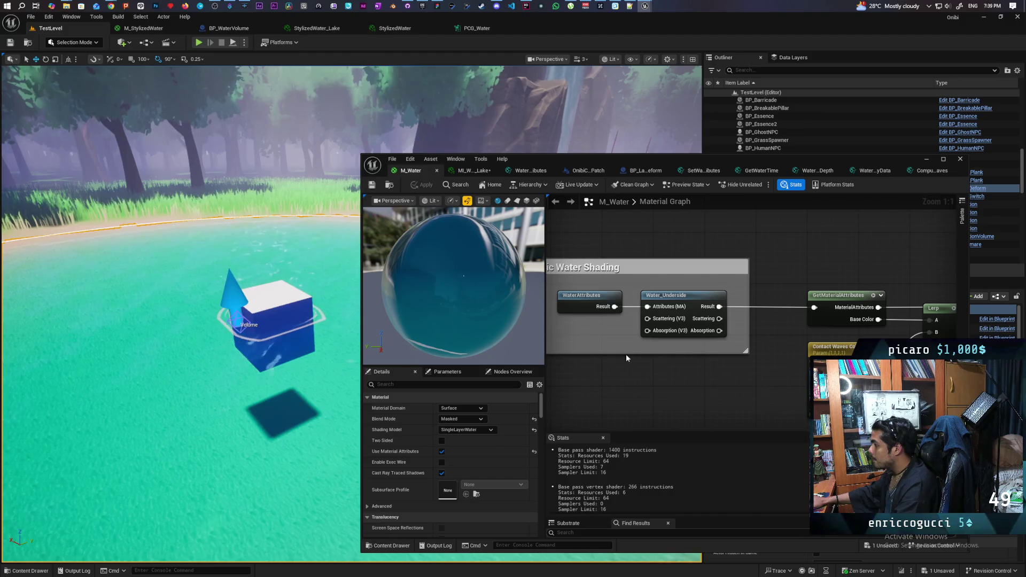
double_click(591, 301)
left_click_drag(711, 331, 658, 403)
left_click_drag(751, 376, 761, 357)
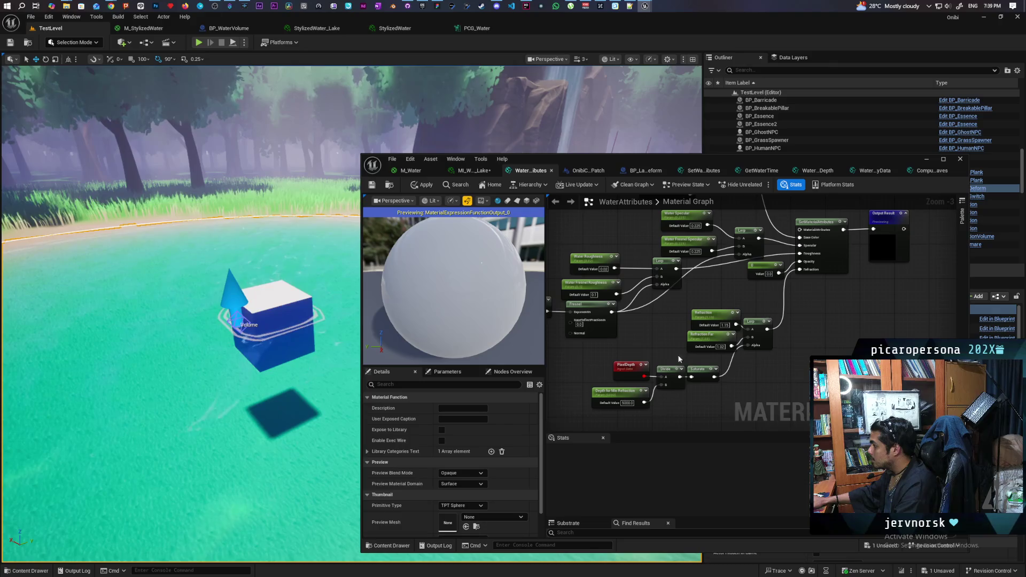
left_click_drag(633, 326, 787, 416)
left_click_drag(626, 319, 770, 408)
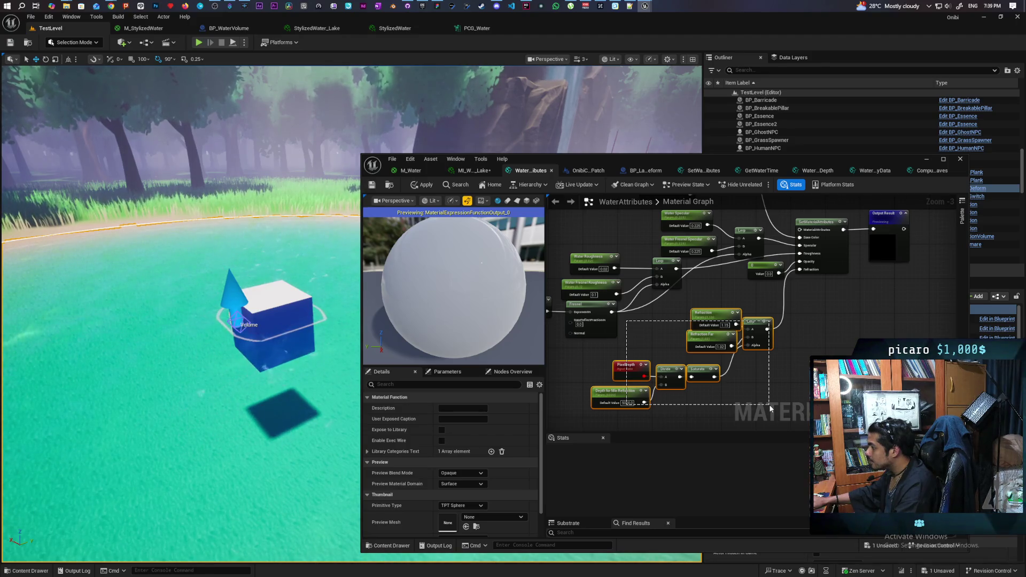
left_click_drag(769, 408, 770, 407)
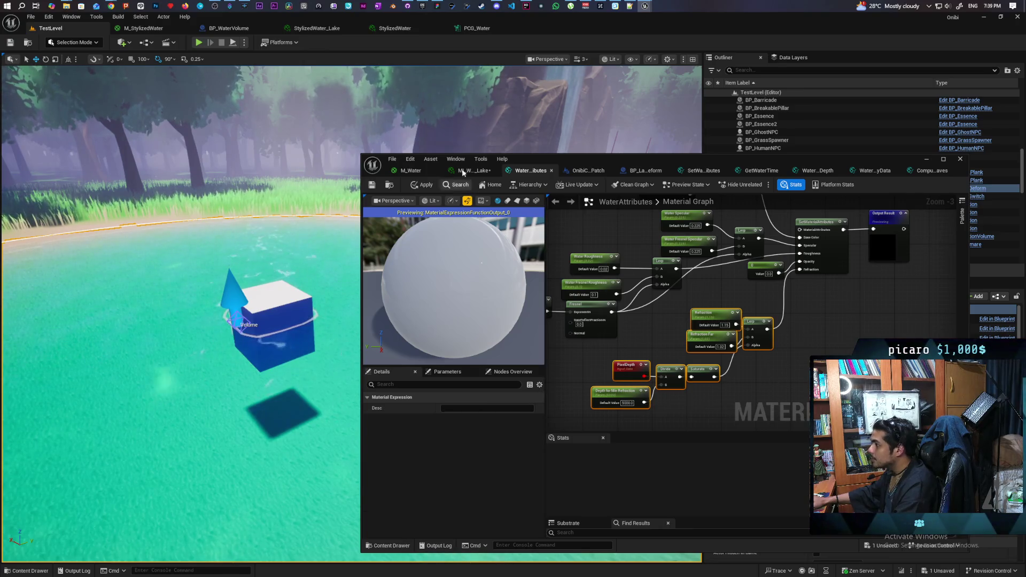
left_click(410, 171)
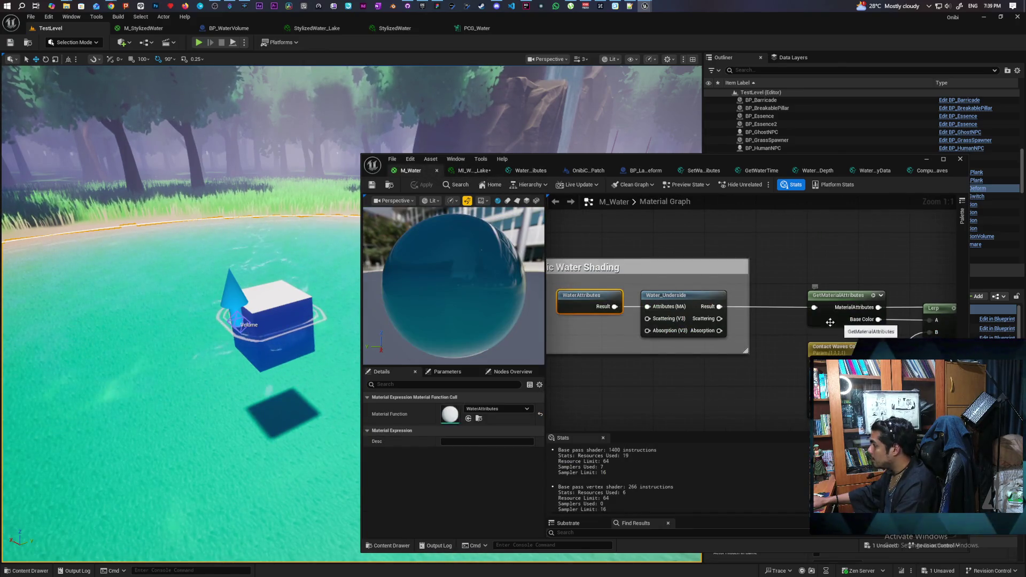
- Break the Refraction wire into M_Water's SetMaterialAttributes node
scroll(773, 329, "down", 5)
scroll(776, 326, "up", 3)
scroll(774, 325, "down", 3)
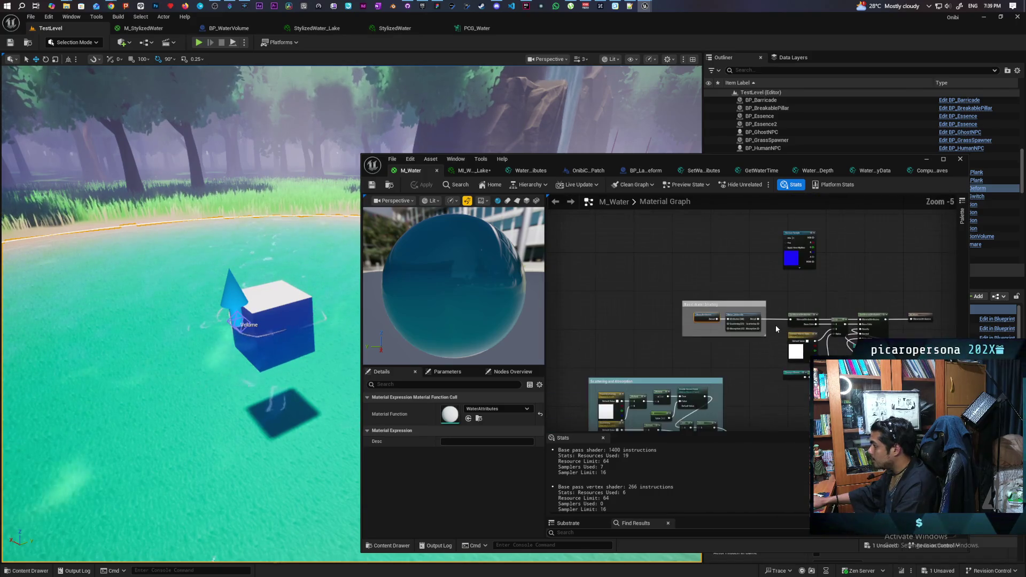
scroll(775, 325, "up", 3)
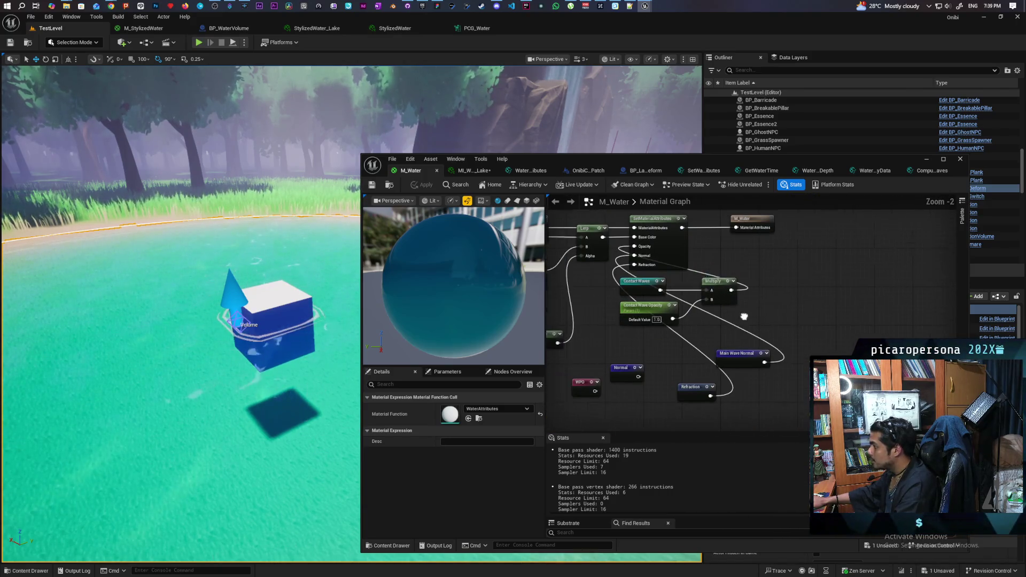
left_click_drag(744, 316, 762, 319)
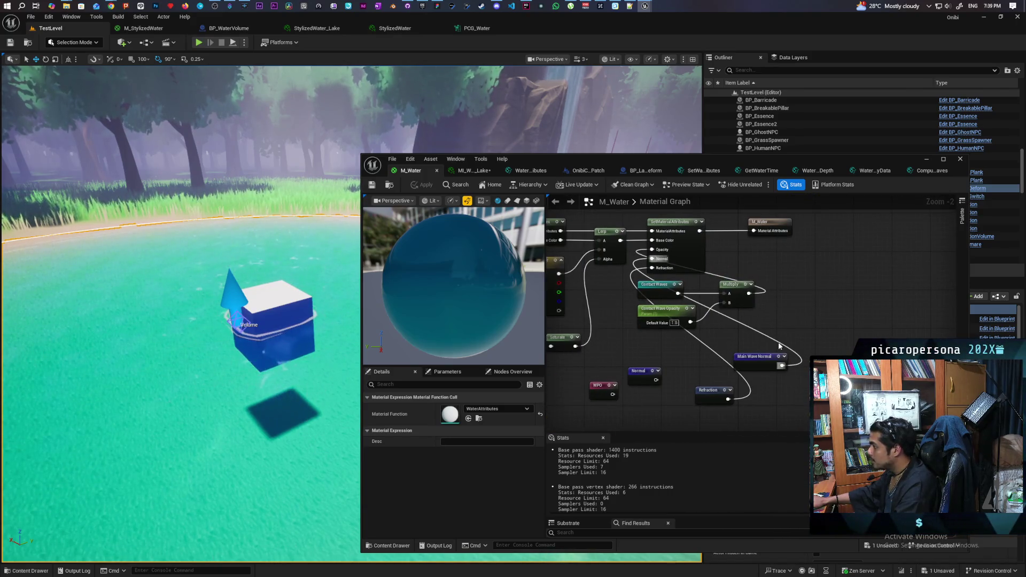
left_click(634, 276, "alt")
- Remove the Index[3] Refraction entry from Attribute Set Types and apply the material
left_click(689, 266)
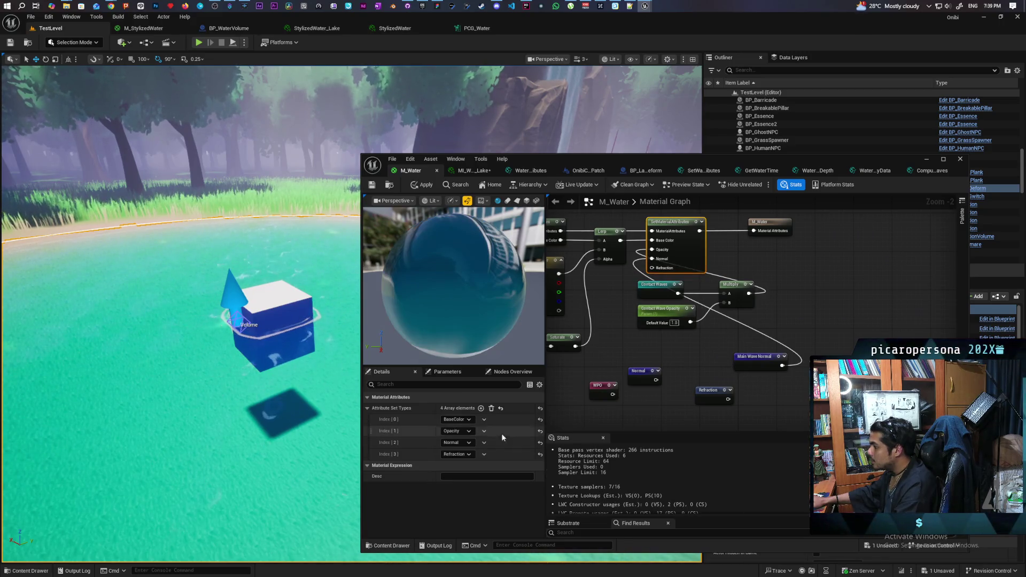
left_click(484, 455)
left_click(494, 473)
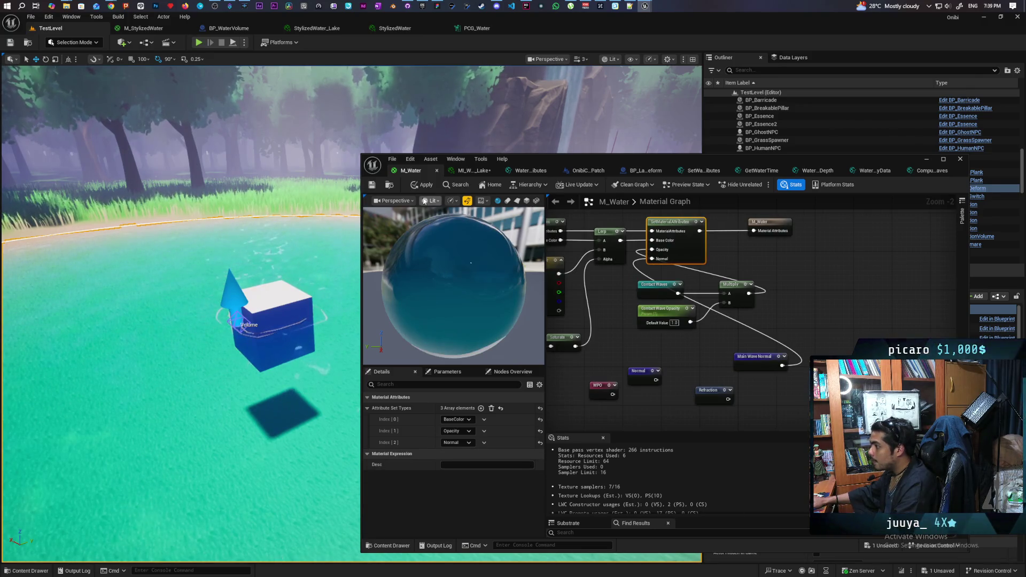
left_click(371, 185)
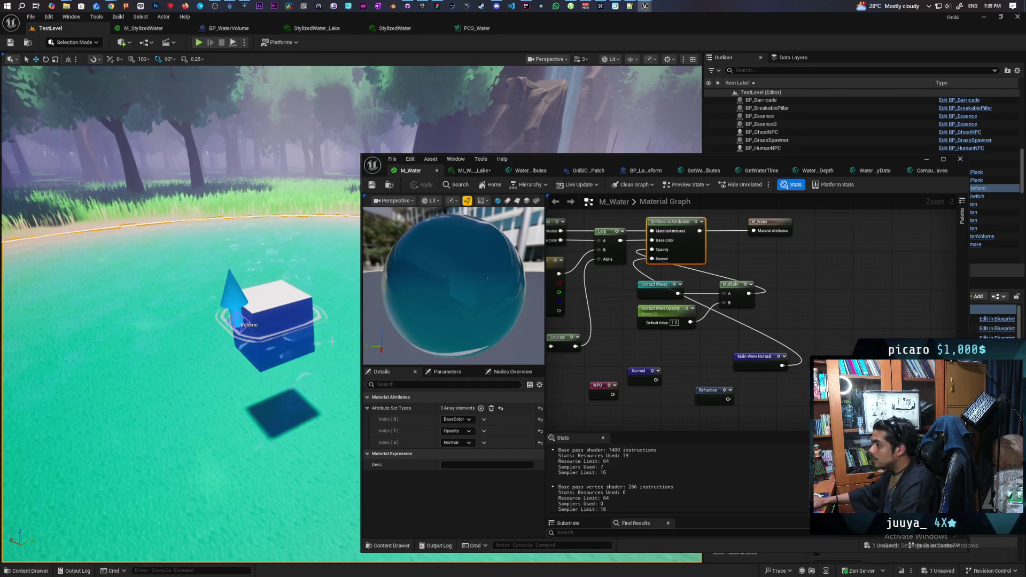
mouse_move(600, 163)
left_mouse_down()
mouse_move(620, 213)
mouse_move(594, 361)
mouse_move(462, 485)
left_mouse_up()
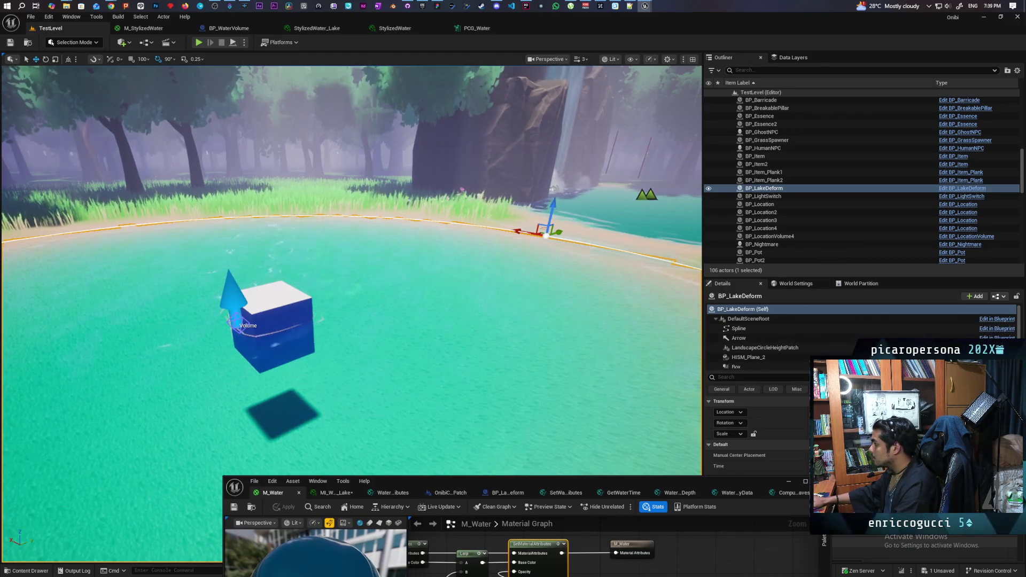
- Select WaterBodyLake and open its StylizedWater_Lake material instance from the Water Material slot
scroll(791, 437, "down", 2)
mouse_move(760, 482)
left_mouse_down()
mouse_move(603, 469)
mouse_move(537, 419)
left_mouse_up()
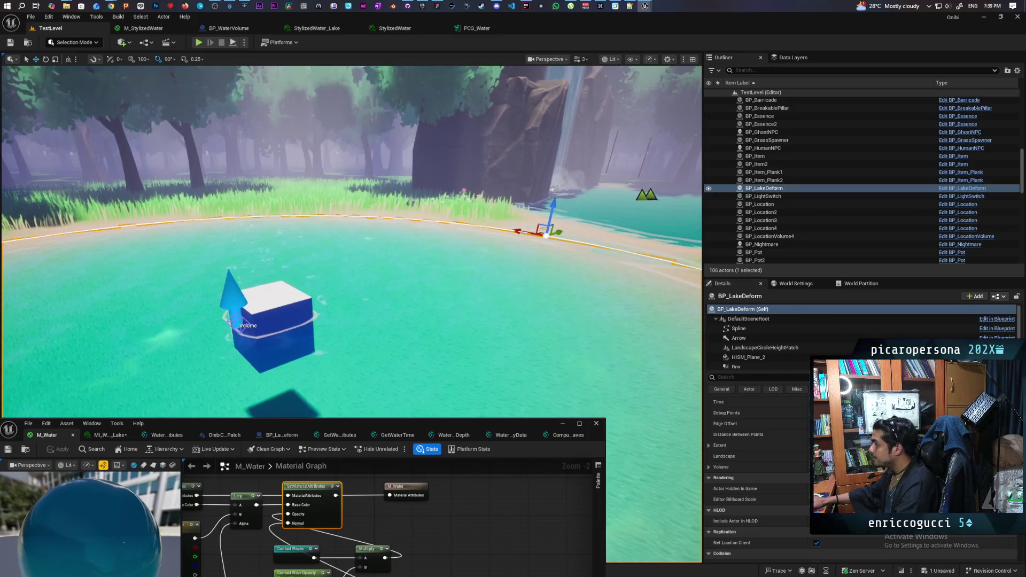
scroll(829, 236, "down", 5)
left_click(764, 243)
left_click(780, 317)
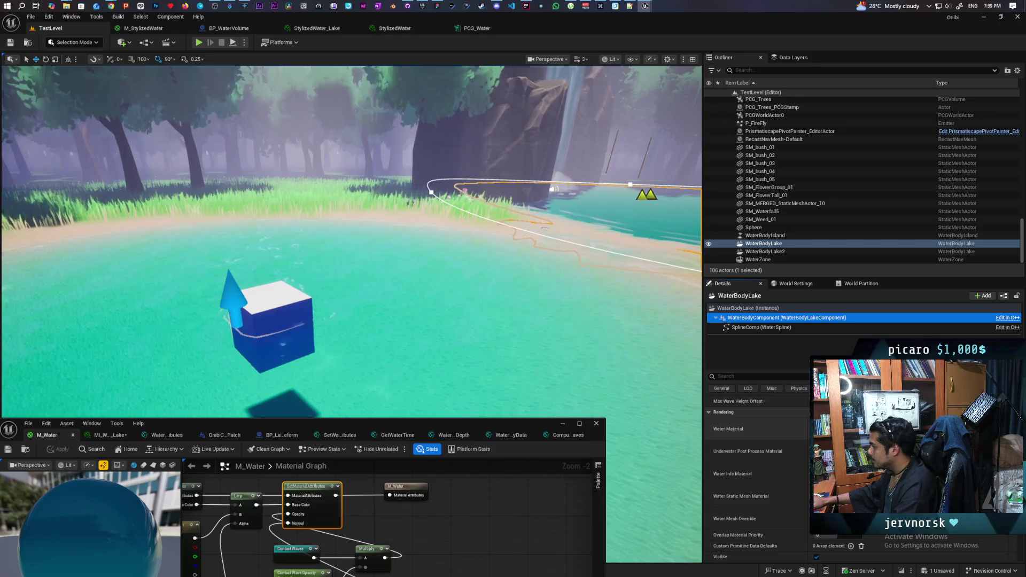
left_click(317, 28)
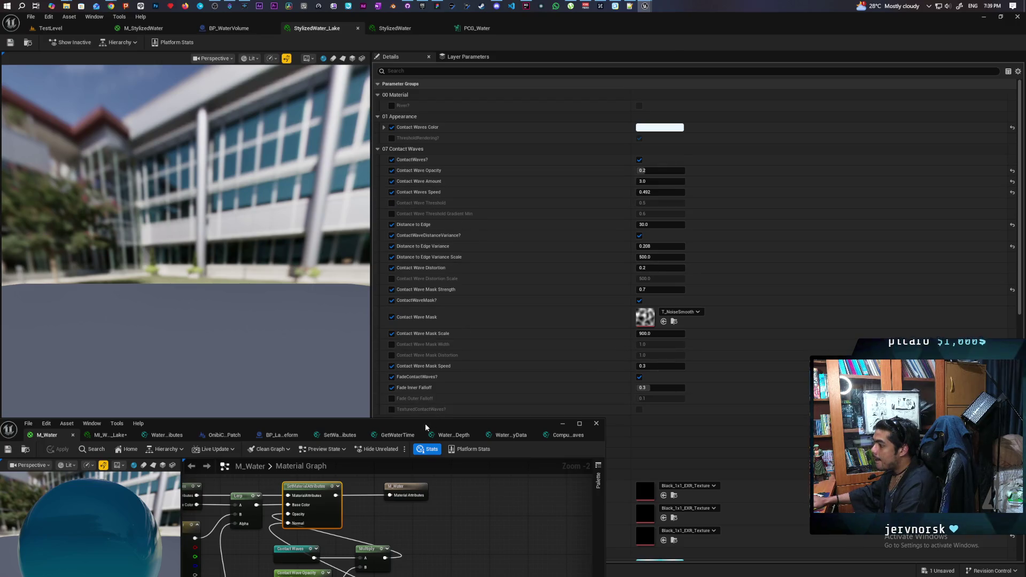
left_click_drag(426, 427, 429, 479)
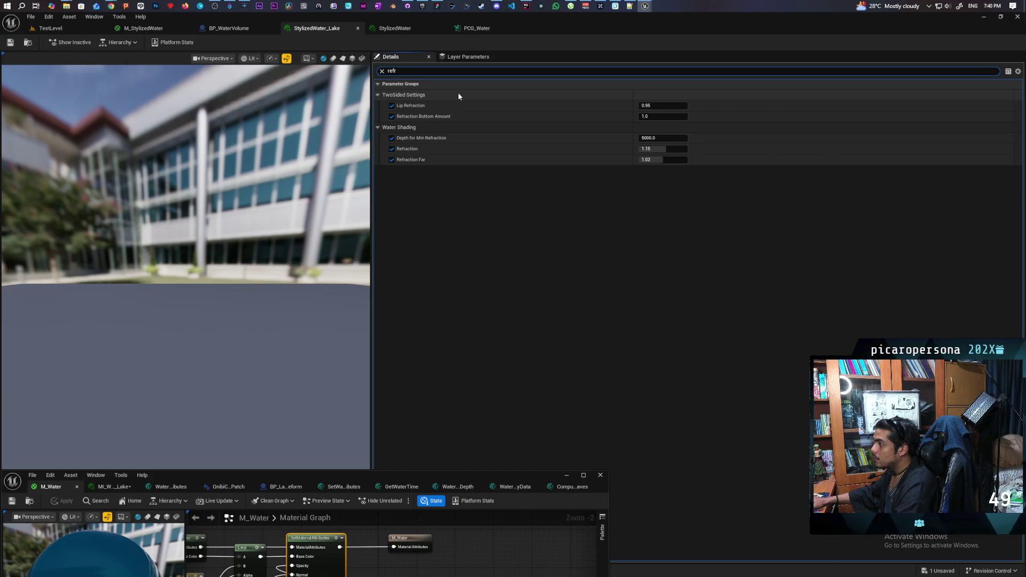
- Clear the 'refr' search, collapse every parameter group except Water Shading, and switch to the lake instance
left_click(382, 71)
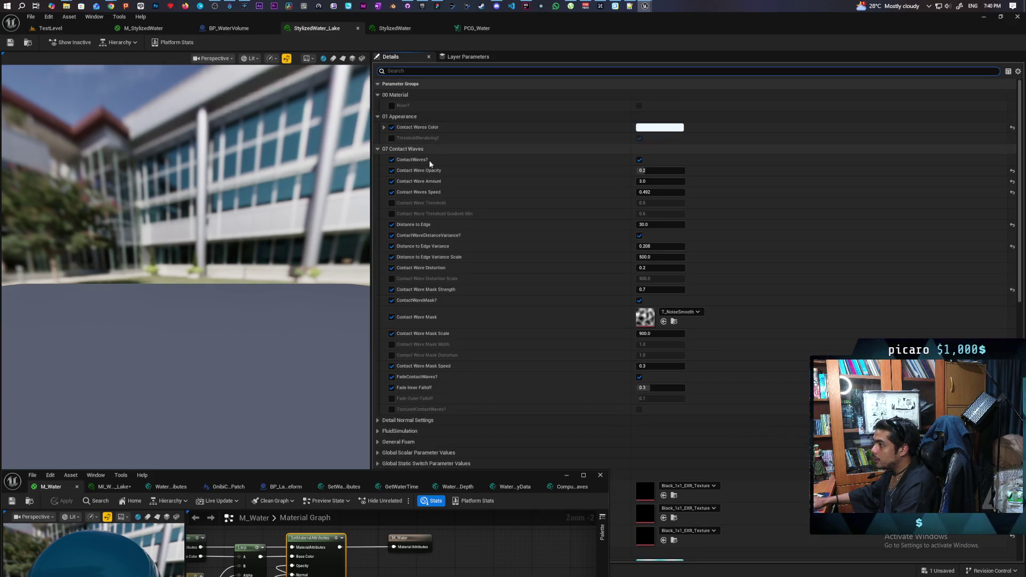
left_click(379, 95)
left_click(379, 106)
left_click(380, 116)
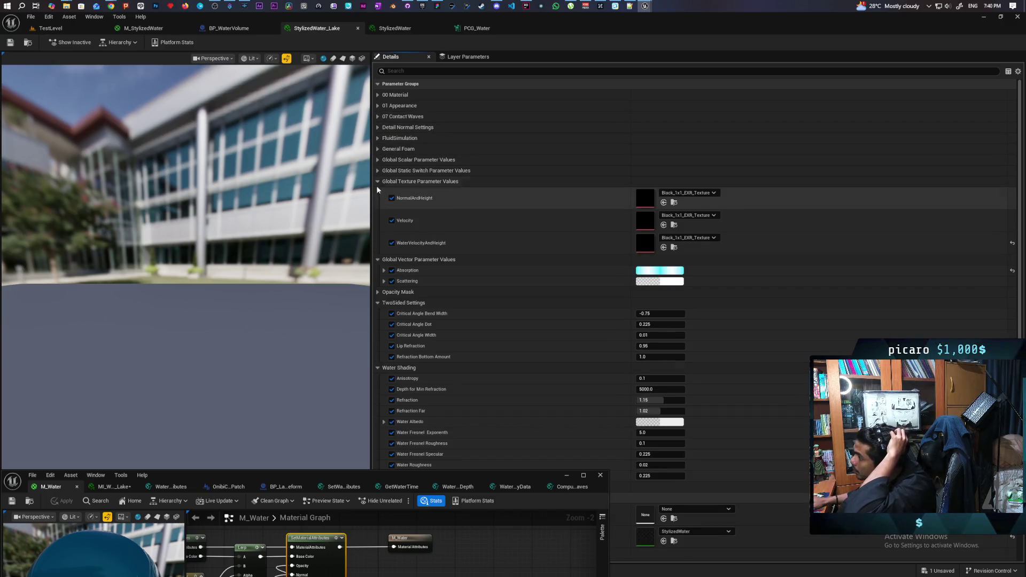
left_click(378, 182)
left_click(379, 193)
left_click(377, 213)
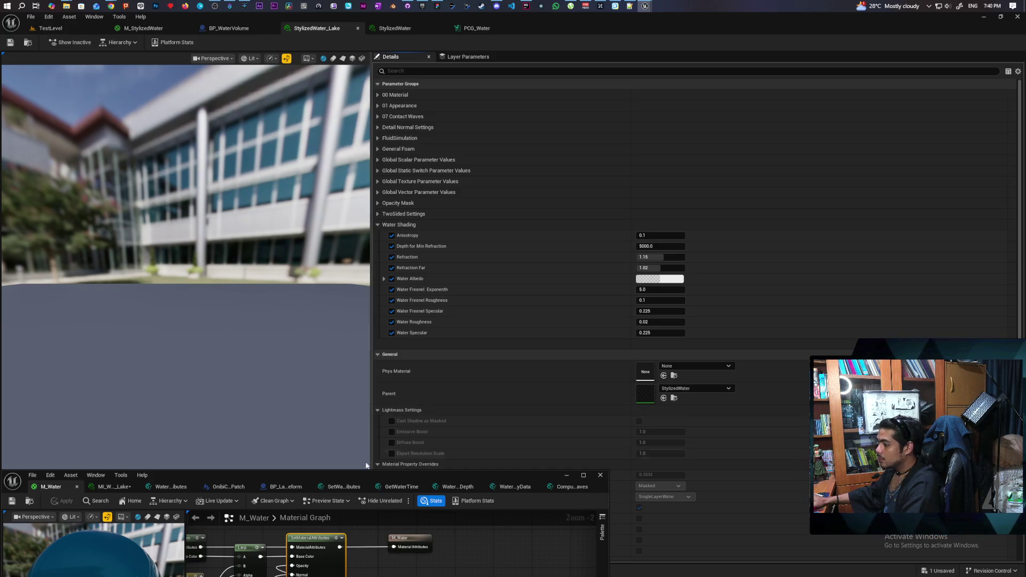
left_click_drag(345, 475, 543, 251)
left_click(320, 264)
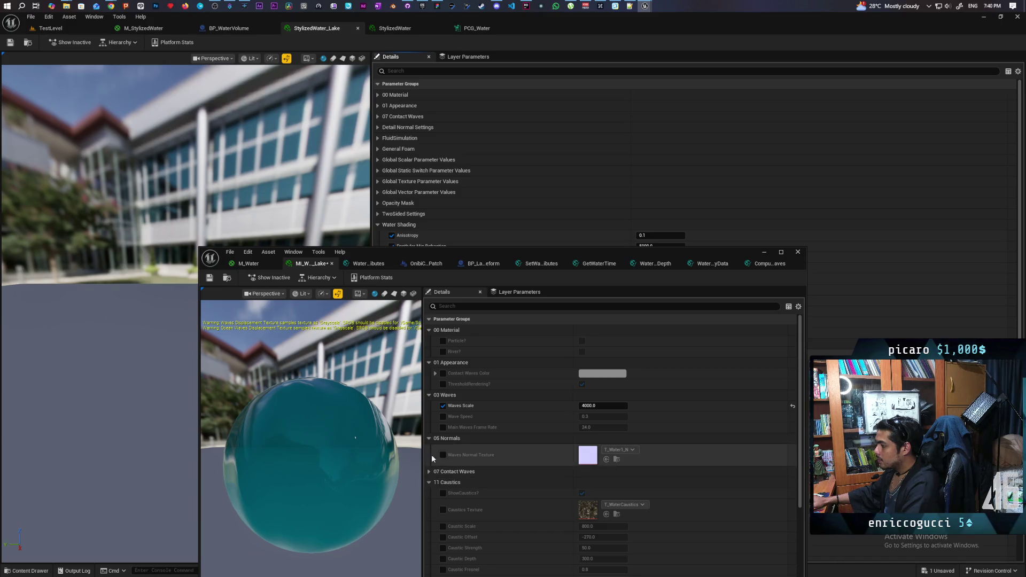
- In the lake material instance, collapse all parameter groups and expand Water Shading
left_click(429, 330)
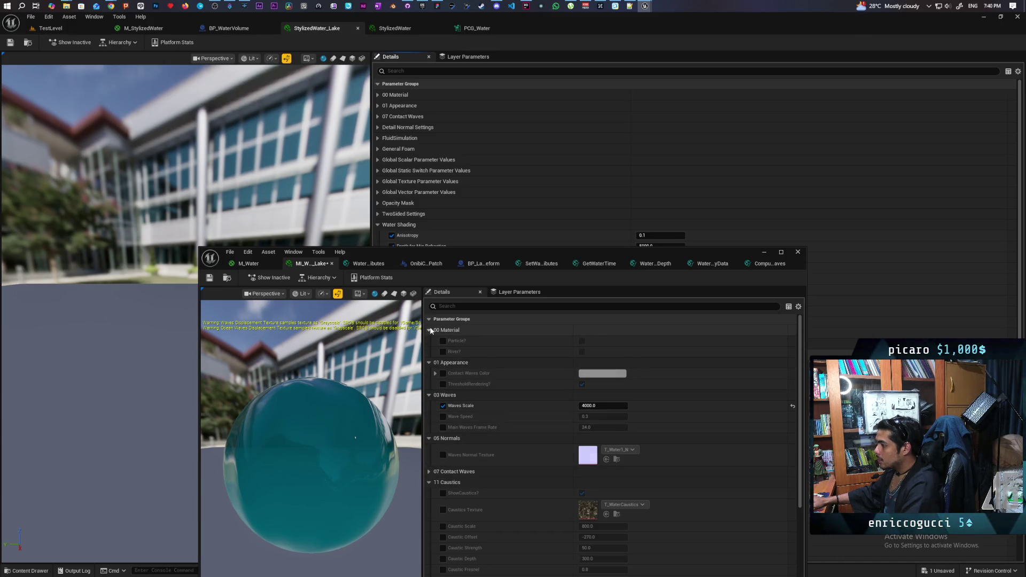
left_click(430, 341)
left_click(431, 351)
left_click(429, 362)
left_click(430, 373)
left_click(429, 373)
left_click(430, 384)
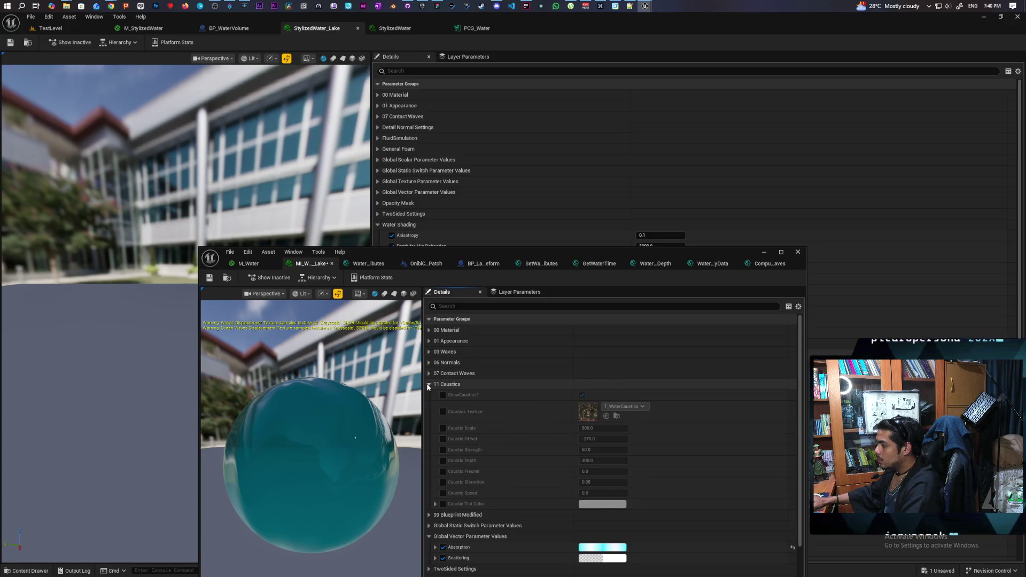
left_click(430, 395)
left_click(431, 406)
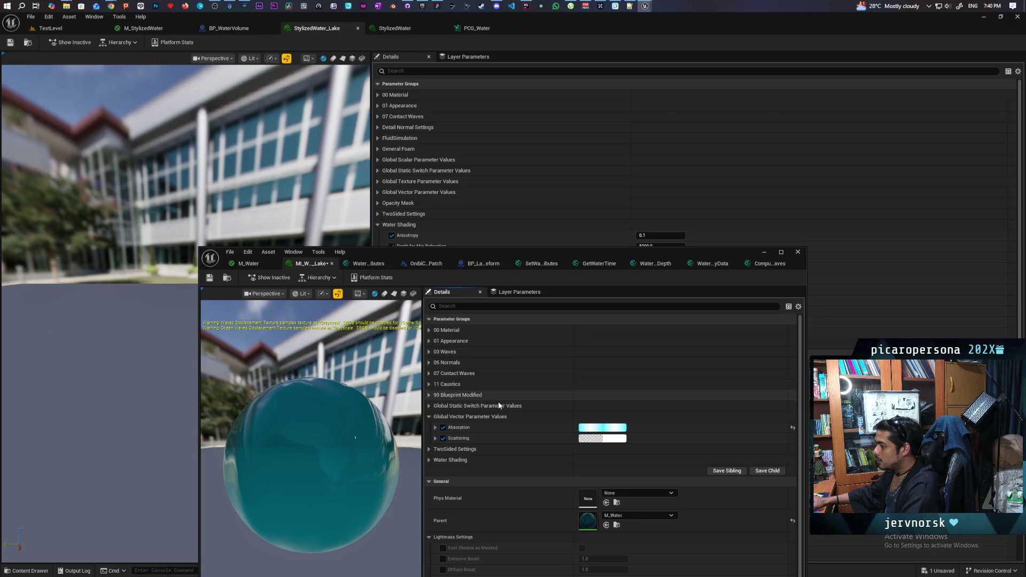
scroll(499, 422, "down", 1)
left_click(430, 448)
scroll(457, 410, "down", 3)
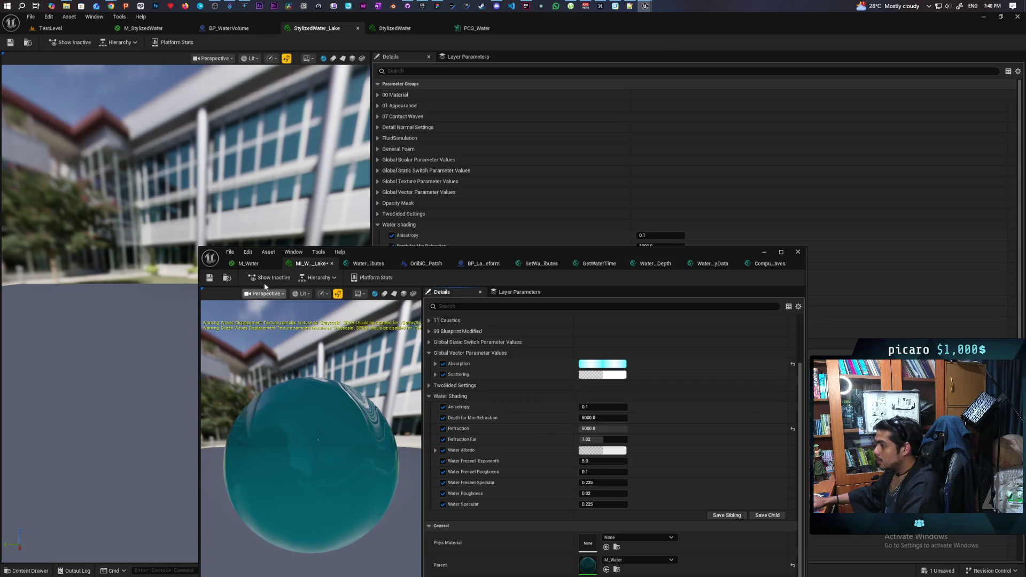
- Save the lake instance with Refraction at 5000.0 and bring up M_StylizedWater for comparison
left_click(210, 277)
left_click(51, 27)
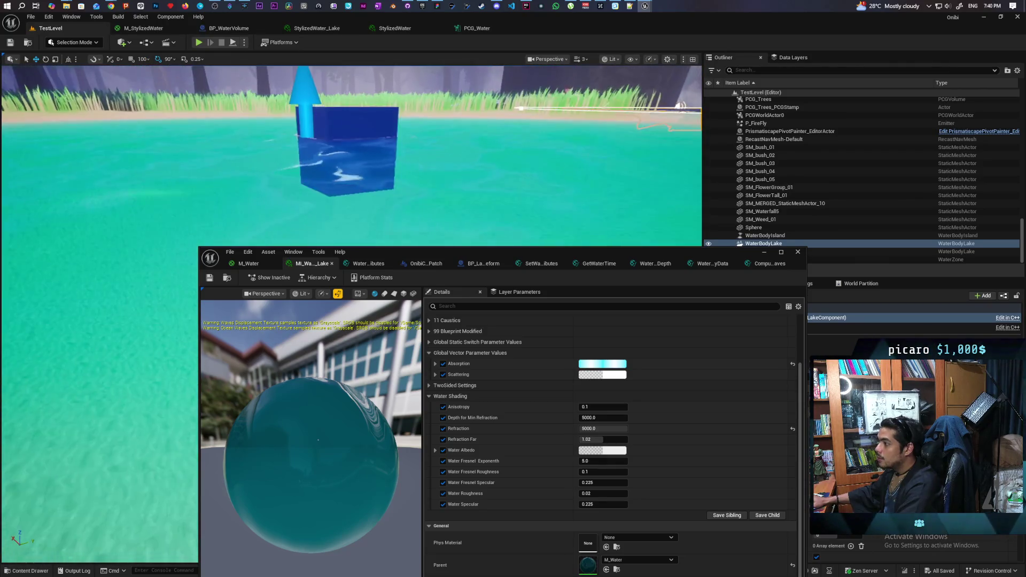
mouse_move(396, 247)
left_mouse_down()
mouse_move(623, 143)
mouse_move(607, 107)
left_mouse_up()
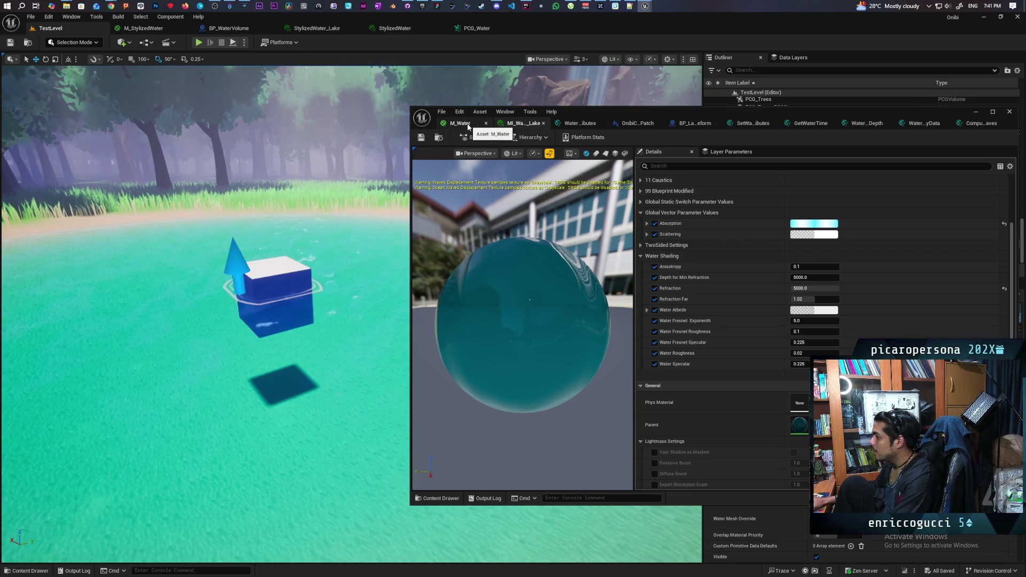
left_click(143, 28)
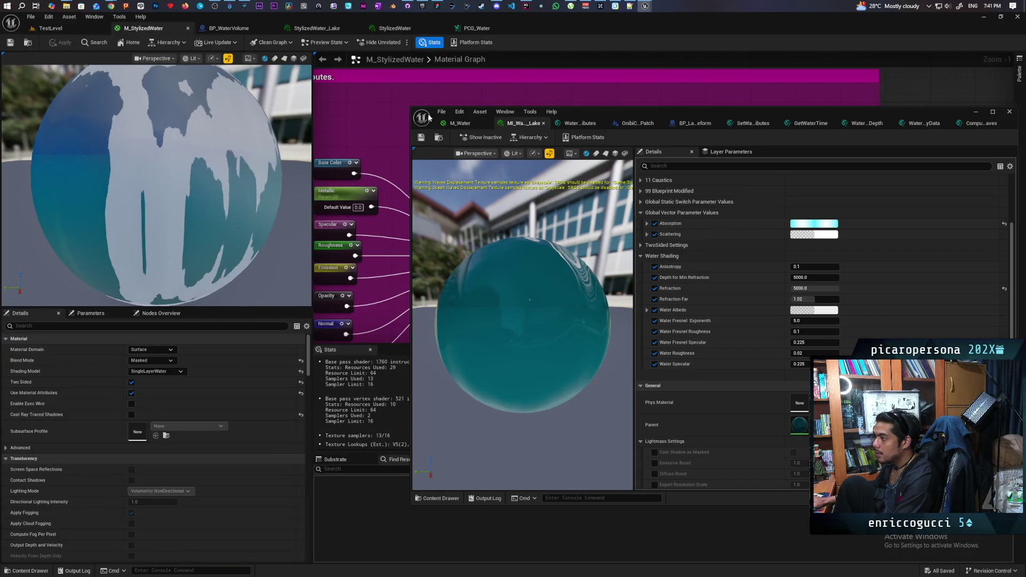
left_click(474, 124)
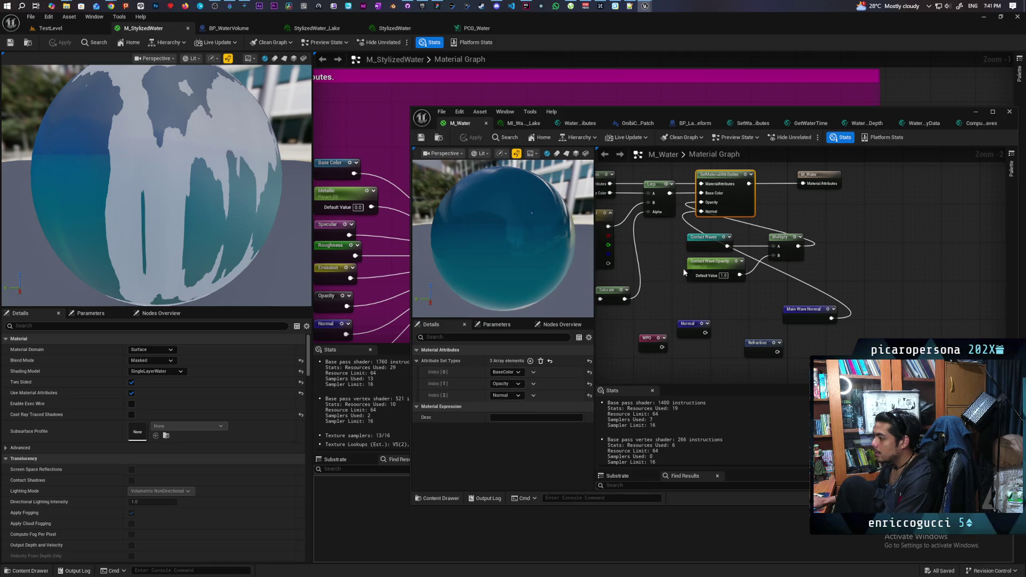
left_click(820, 179)
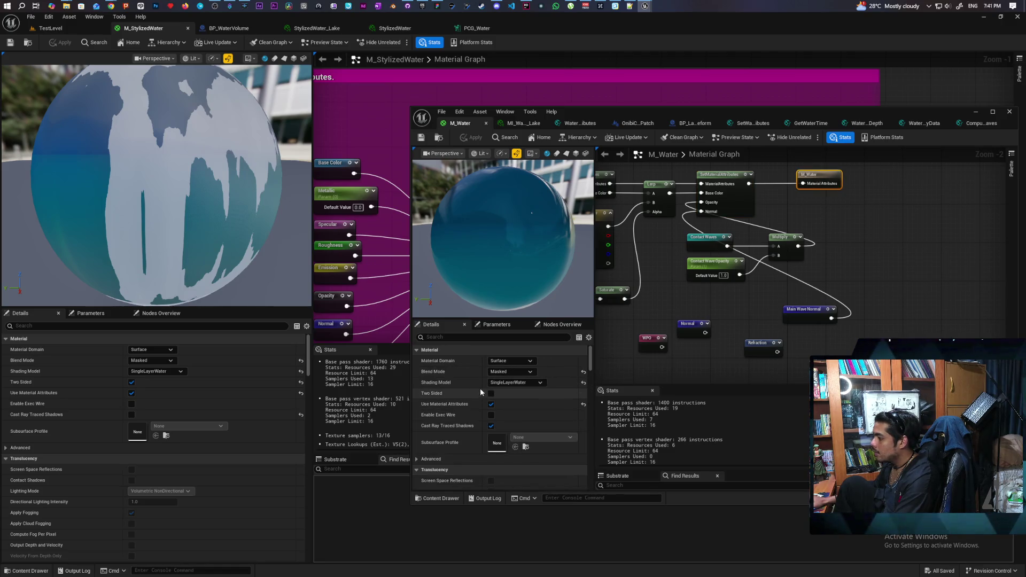
left_click(490, 393)
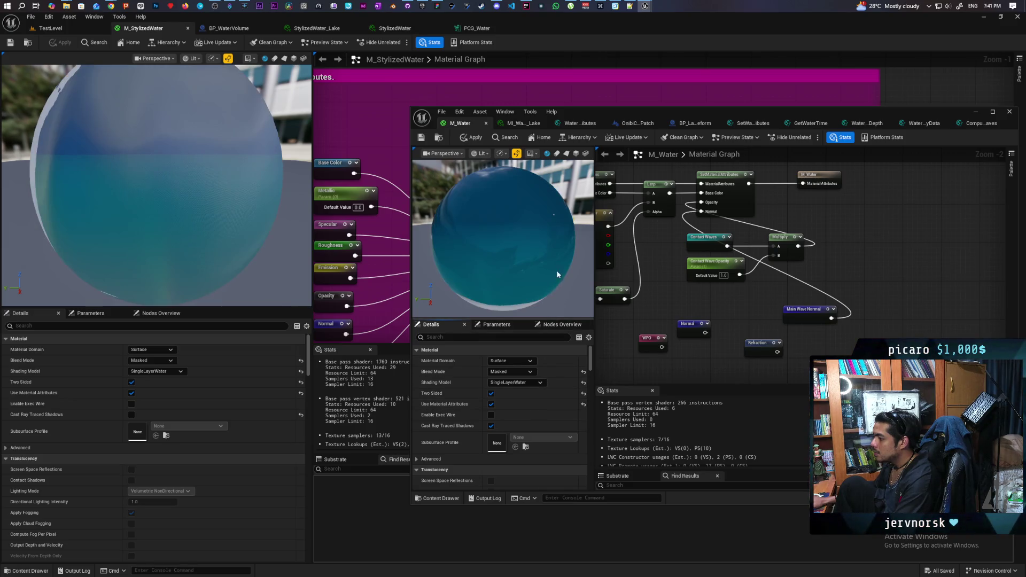
left_click(45, 29)
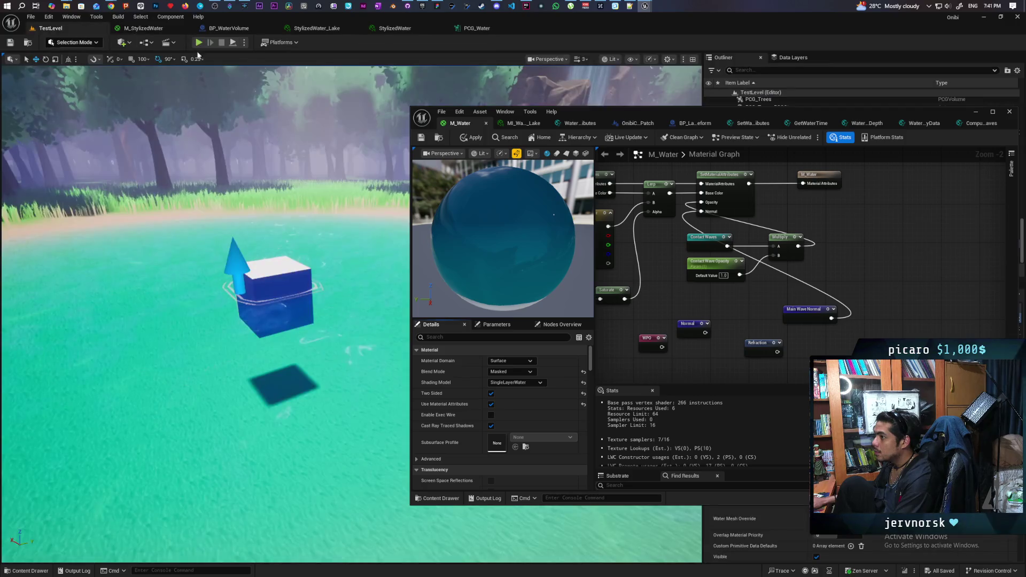
left_click(476, 139)
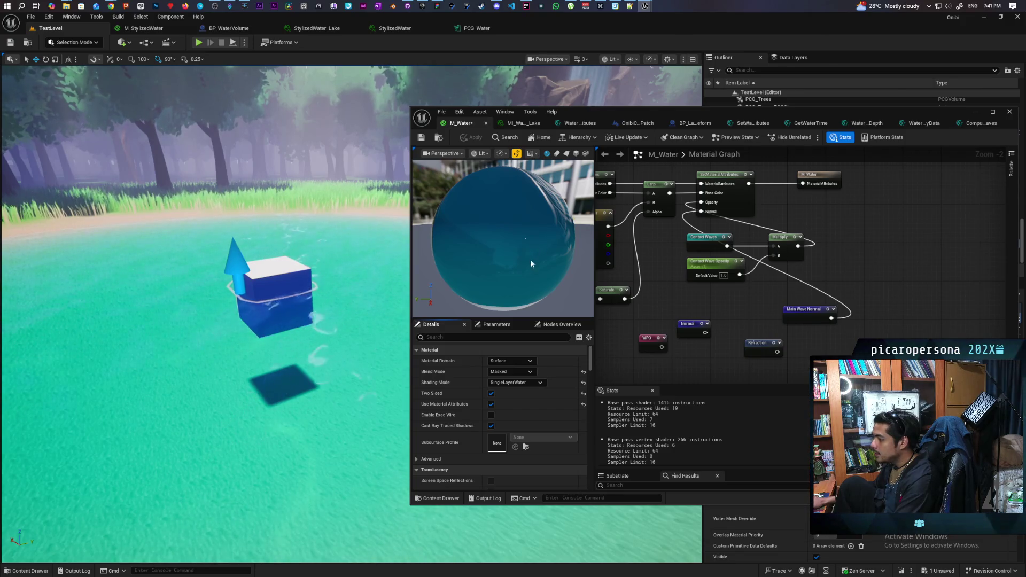
left_click(495, 426)
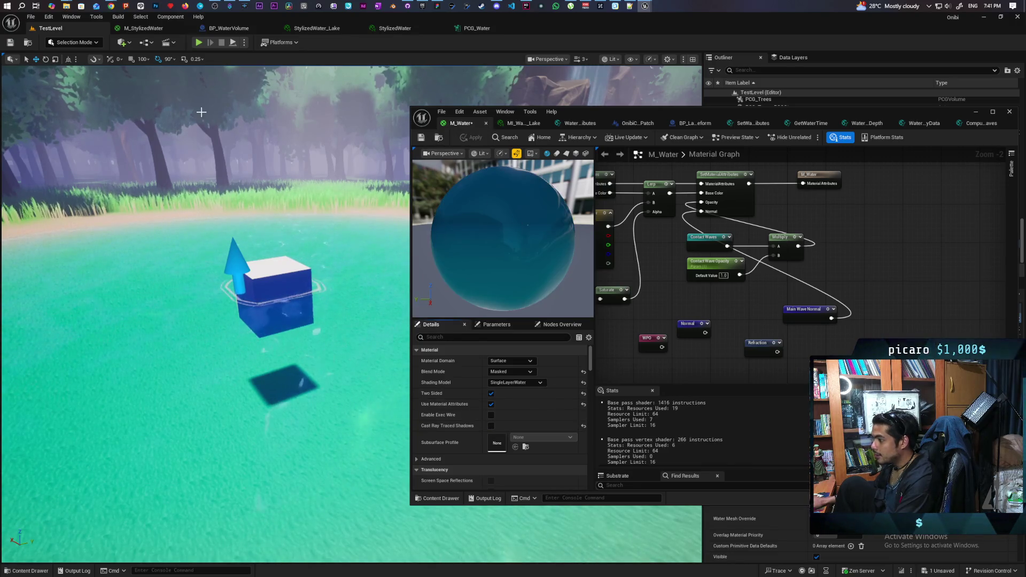
left_click(136, 30)
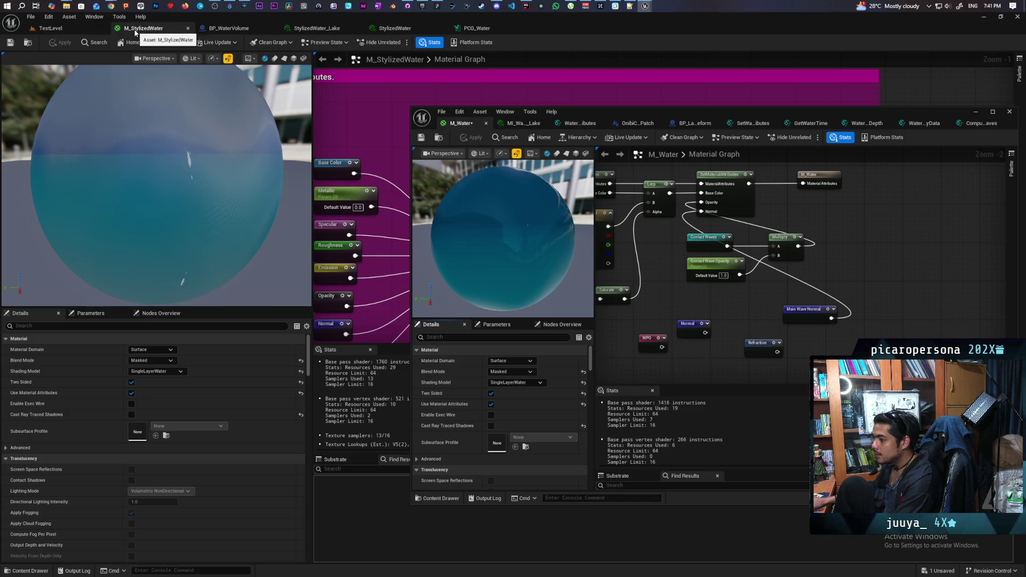
left_click(53, 29)
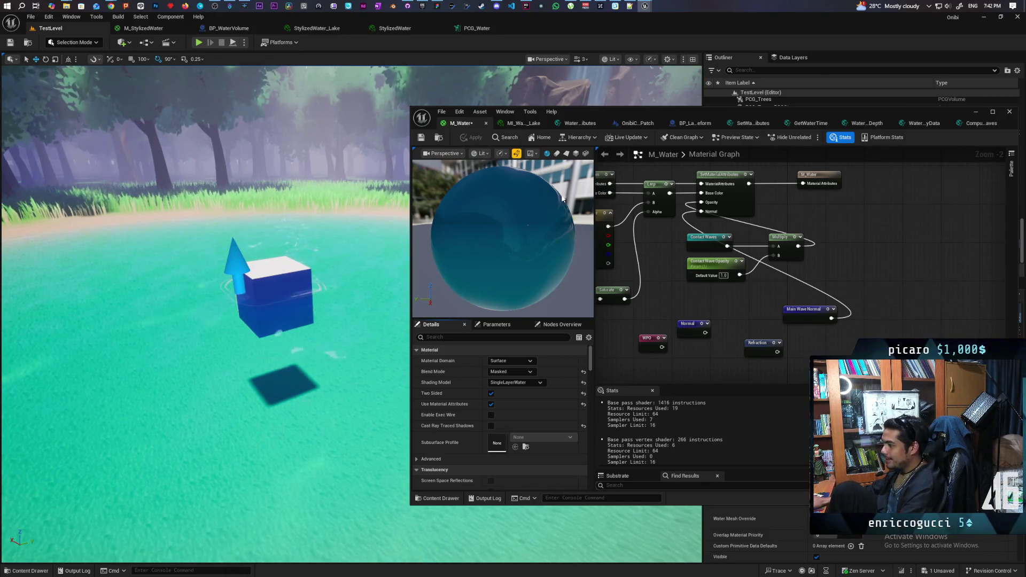
key("ctrl+s")
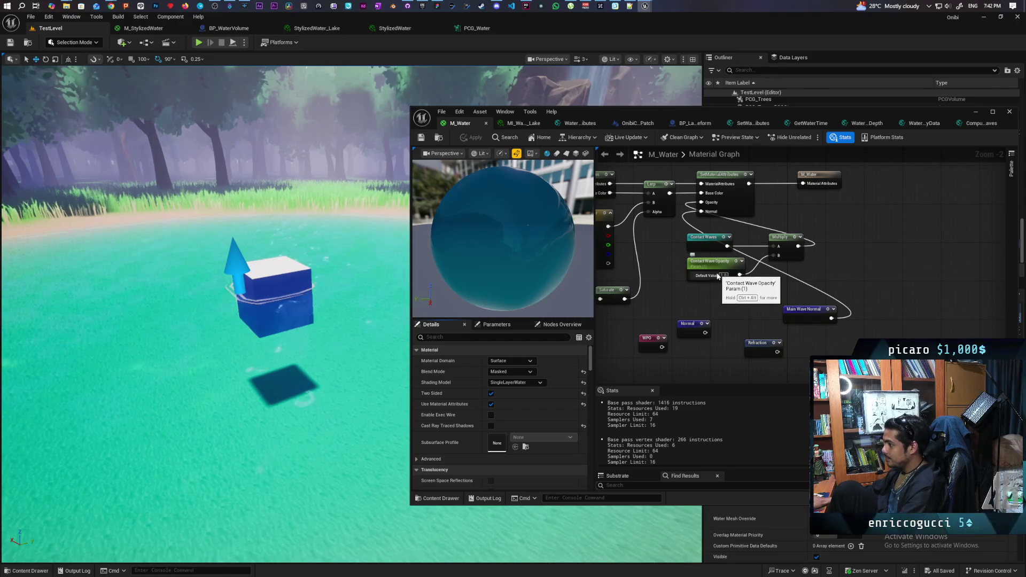
mouse_move(302, 470)
left_mouse_down()
mouse_move(288, 446)
mouse_move(291, 454)
left_mouse_up()
left_click_drag(520, 265, 520, 266)
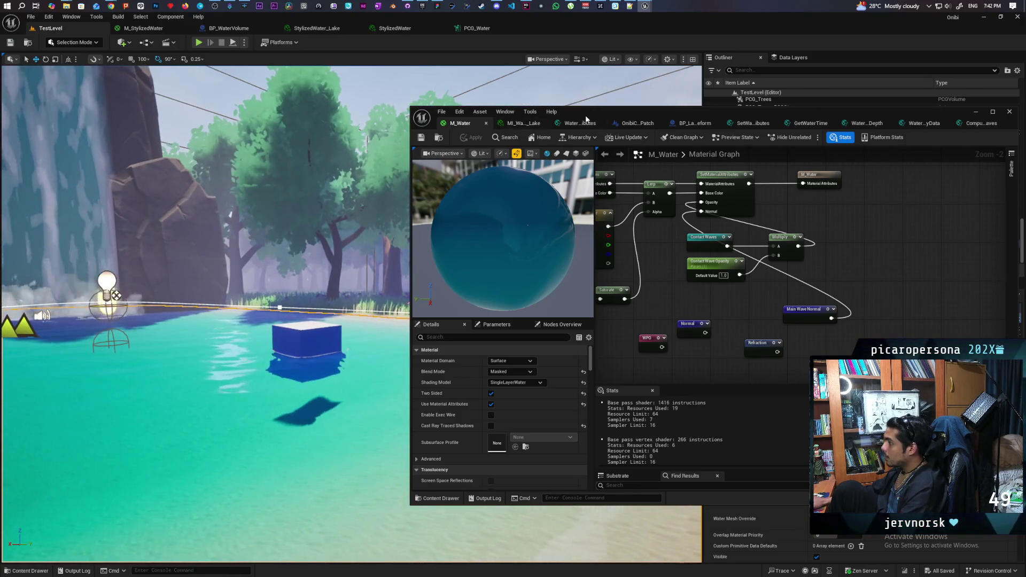
mouse_move(587, 118)
left_mouse_down()
mouse_move(406, 308)
mouse_move(369, 329)
left_mouse_up()
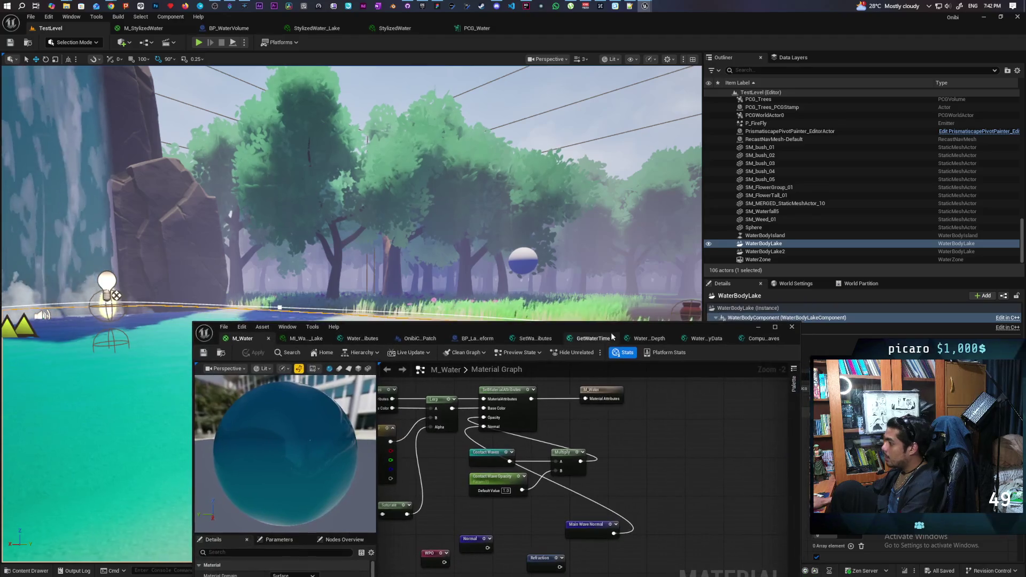
- Minimize the M_Water editor, then restore it to the front from the taskbar
left_click_drag(634, 326, 835, 105)
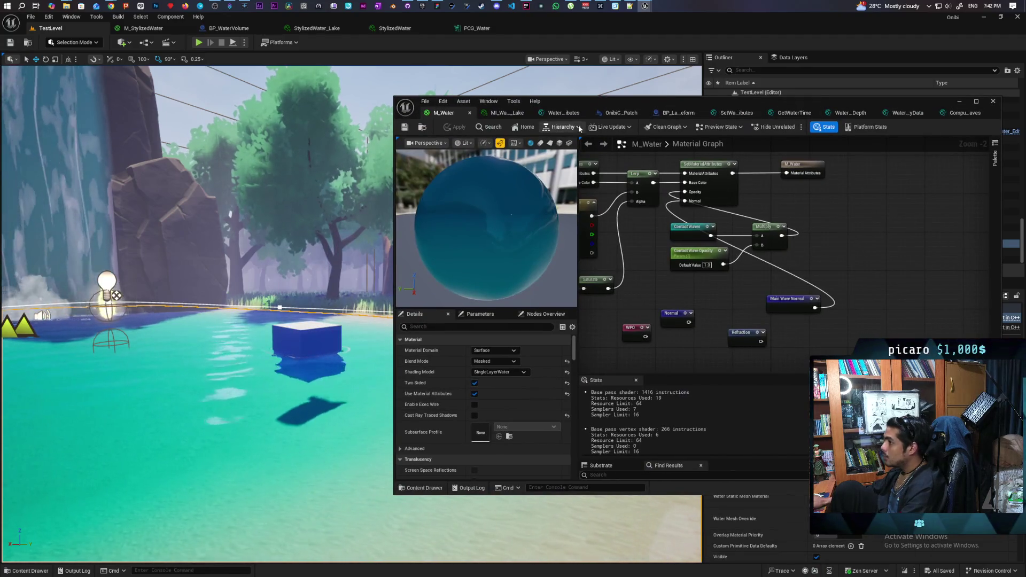
left_click(958, 100)
mouse_move(645, 6)
mouse_move(623, 51)
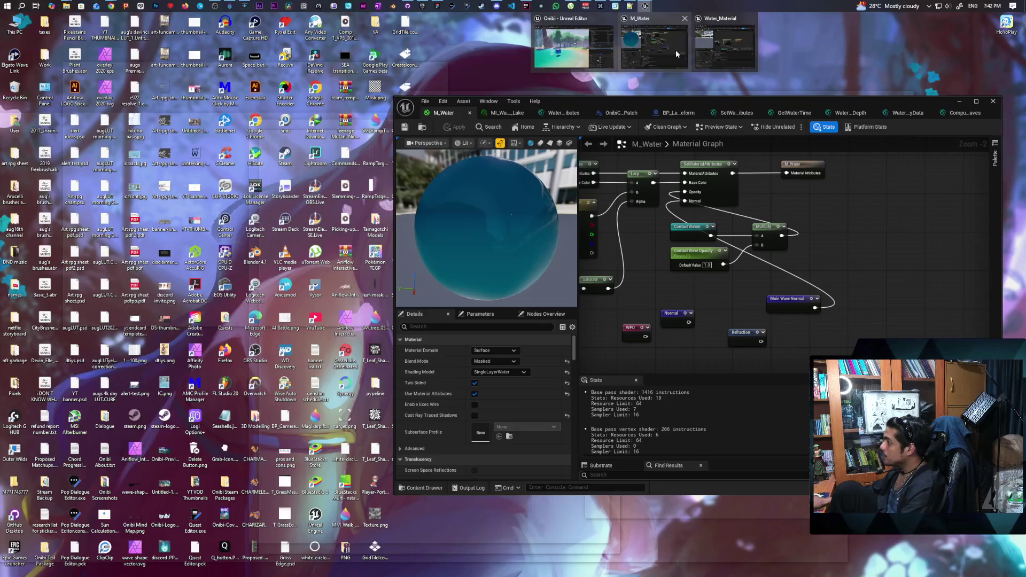
left_click(675, 50)
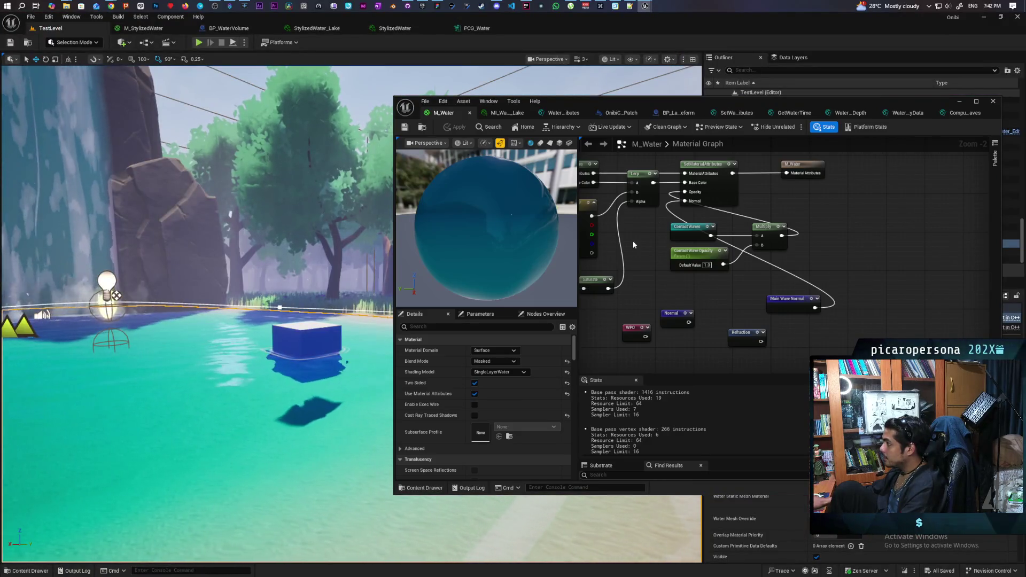
scroll(636, 246, "down", 10)
scroll(661, 287, "up", 3)
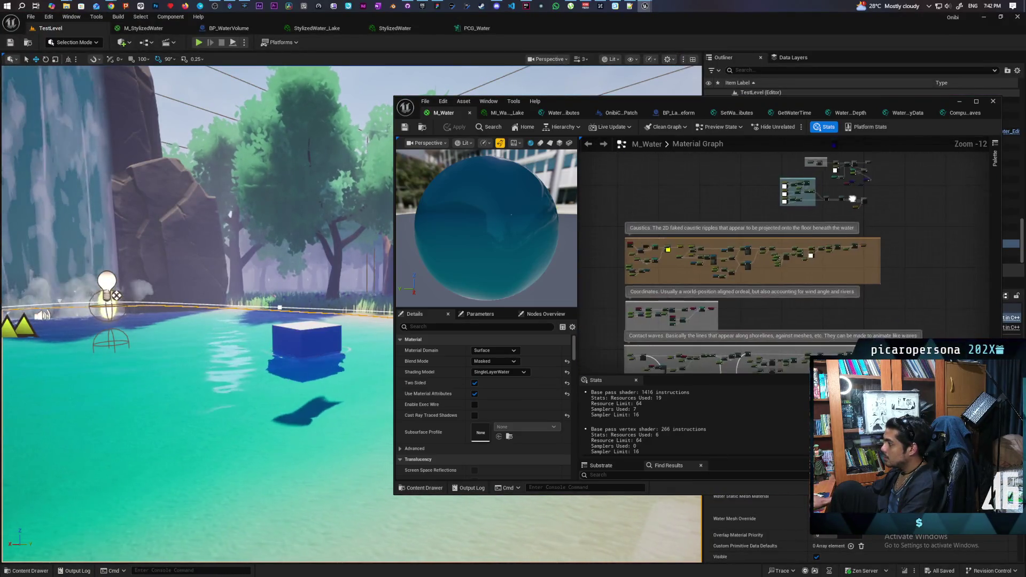
scroll(722, 306, "down", 4)
scroll(722, 305, "up", 9)
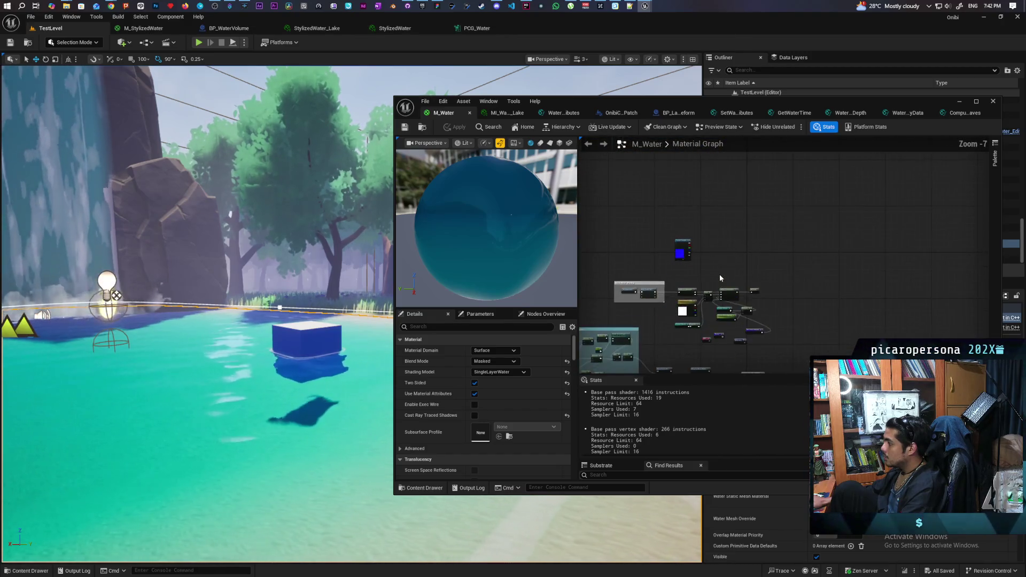
- Delete the stray blue Texture Sample node from M_Water and save the material
mouse_move(698, 197)
left_mouse_down()
mouse_move(616, 256)
mouse_move(630, 253)
left_mouse_up()
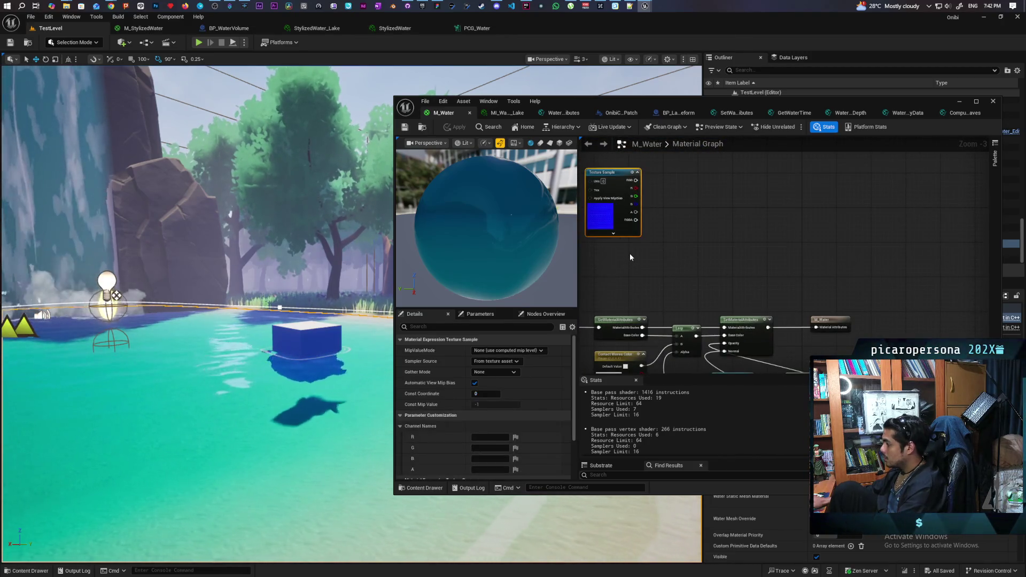
key("Delete")
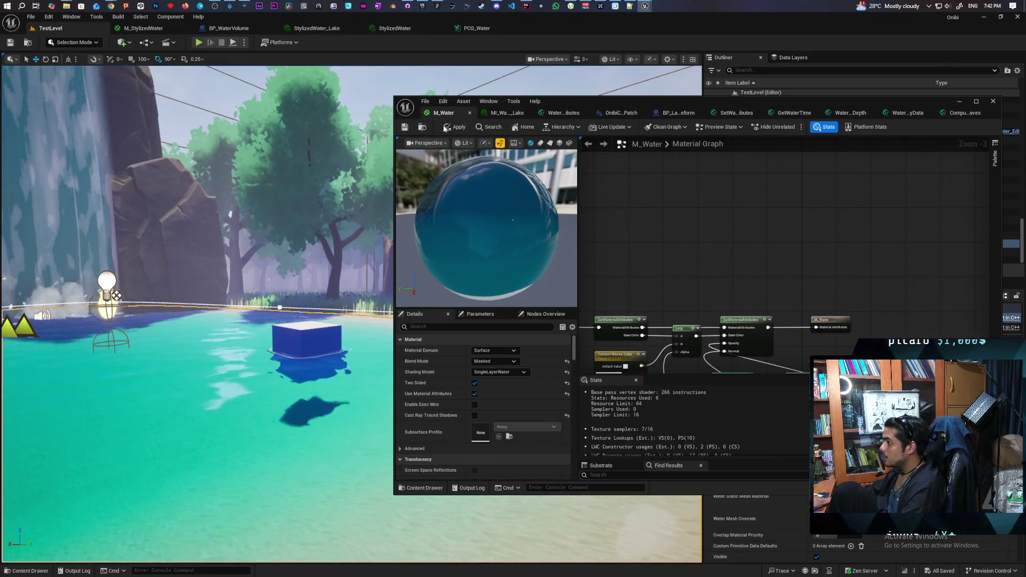
key("ctrl+s")
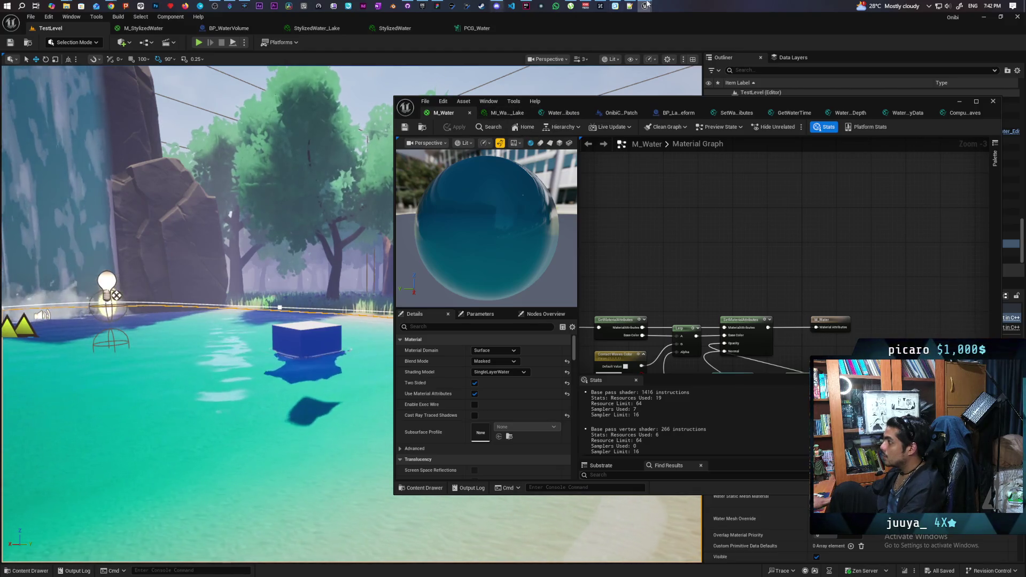
- Bring the Water_Material editor forward and move its window up and left
mouse_move(645, 6)
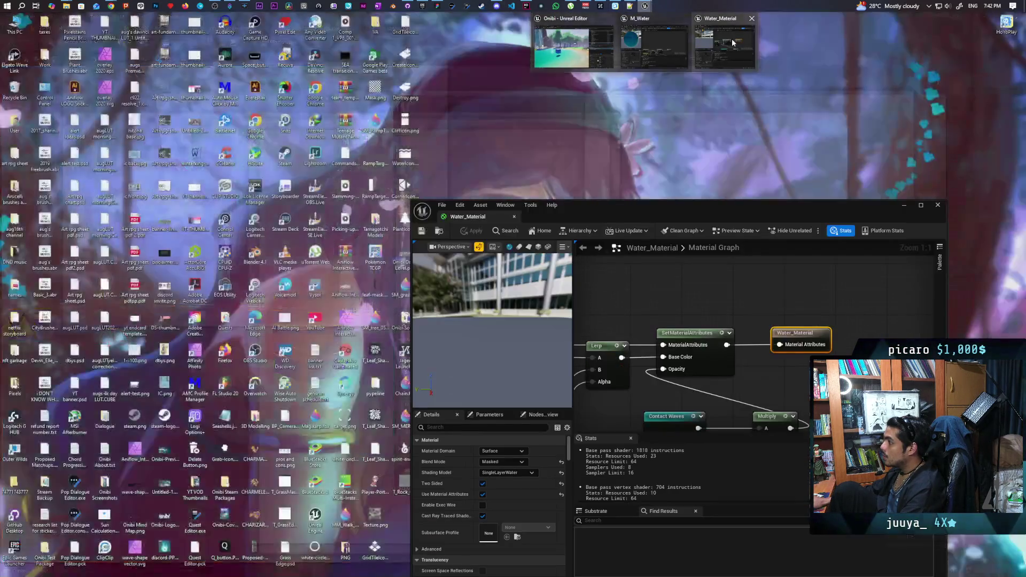
left_click(731, 42)
left_click_drag(644, 188, 594, 66)
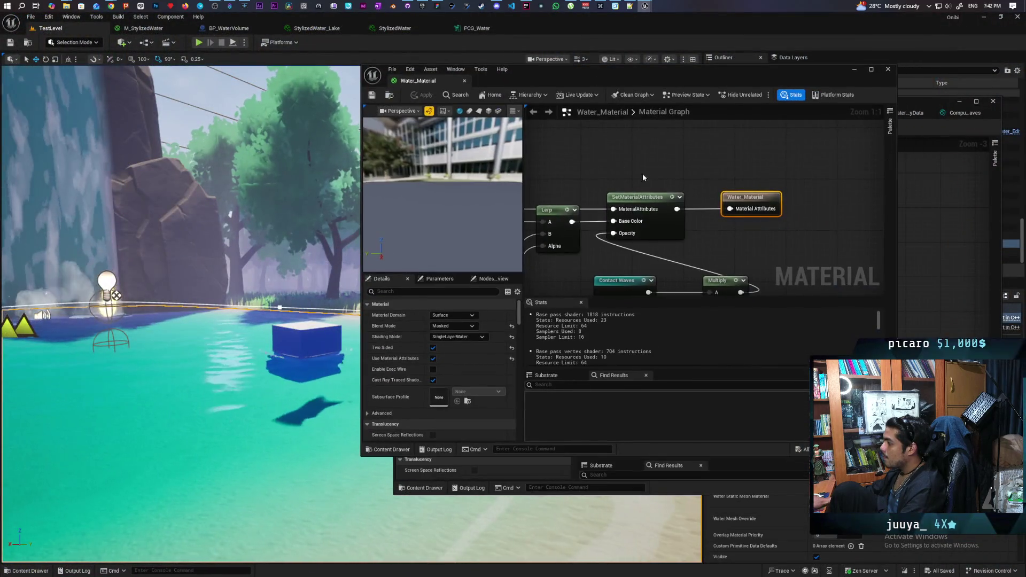
scroll(643, 174, "down", 8)
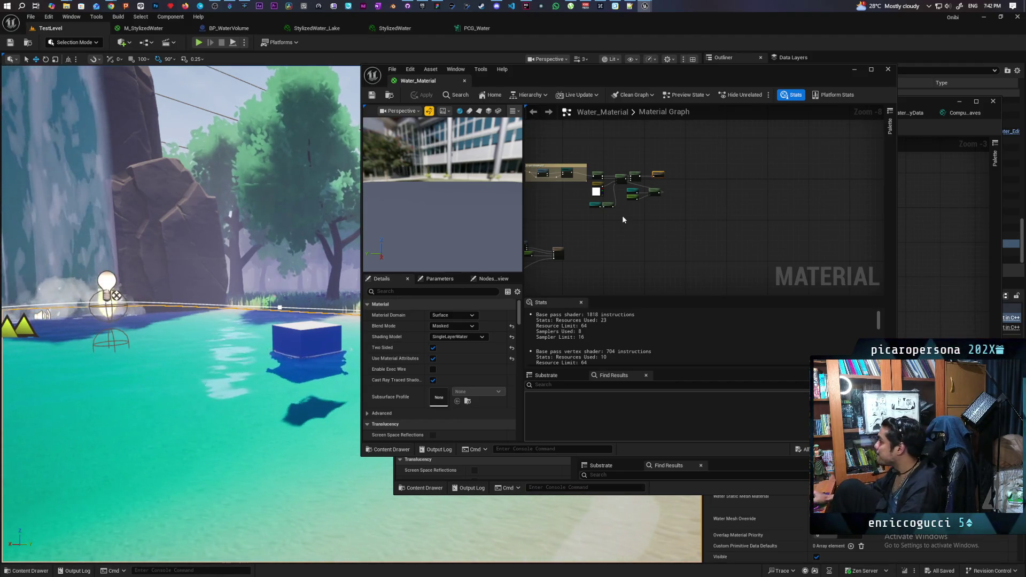
scroll(648, 196, "down", 4)
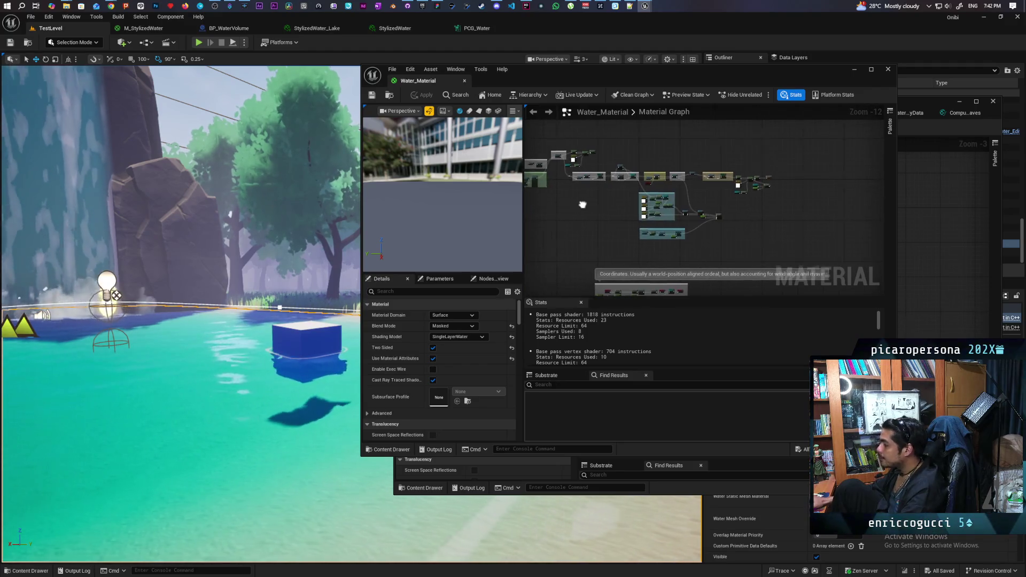
scroll(629, 214, "up", 10)
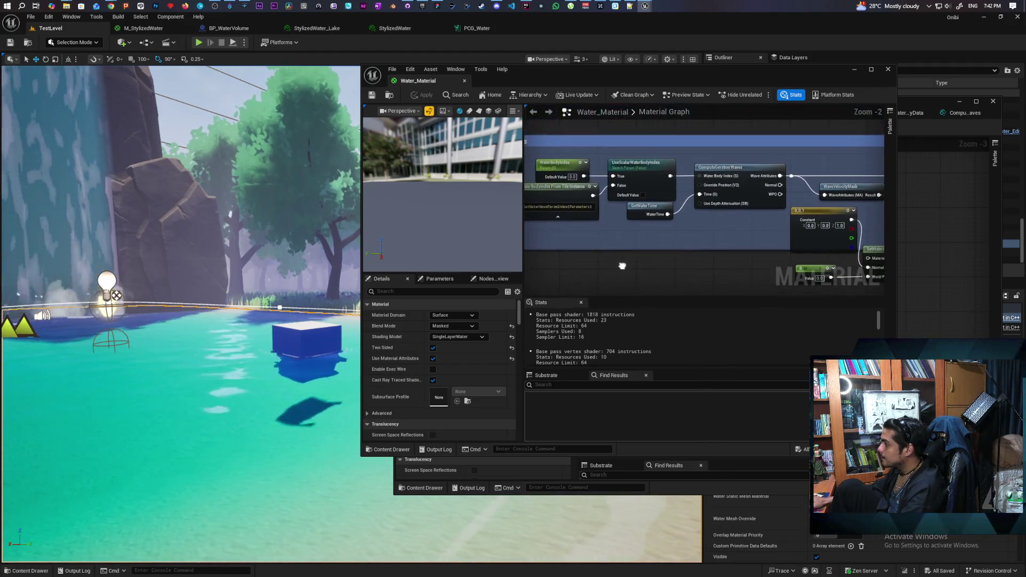
- Examine the Waves group, the Enable Ocean Transition nodes and the wave node chain
mouse_move(622, 266)
left_mouse_down()
mouse_move(717, 272)
mouse_move(629, 273)
left_mouse_up()
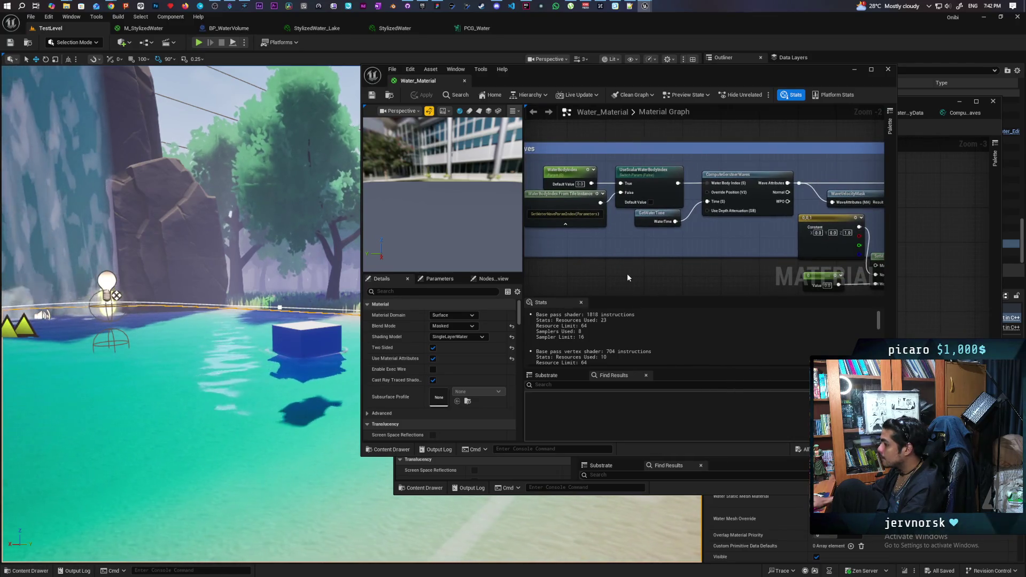
scroll(651, 266, "down", 3)
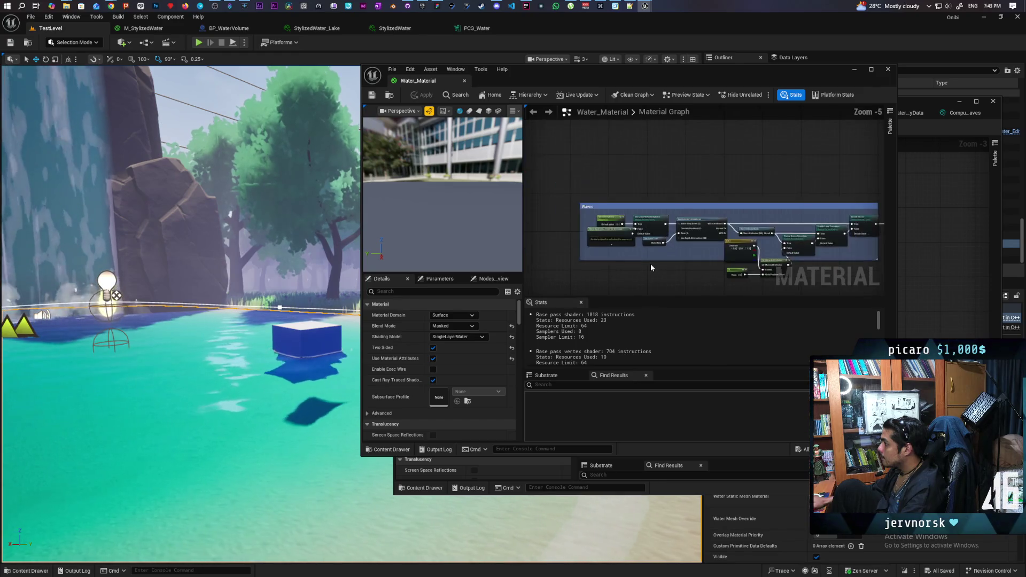
scroll(651, 266, "up", 2)
scroll(650, 264, "up", 1)
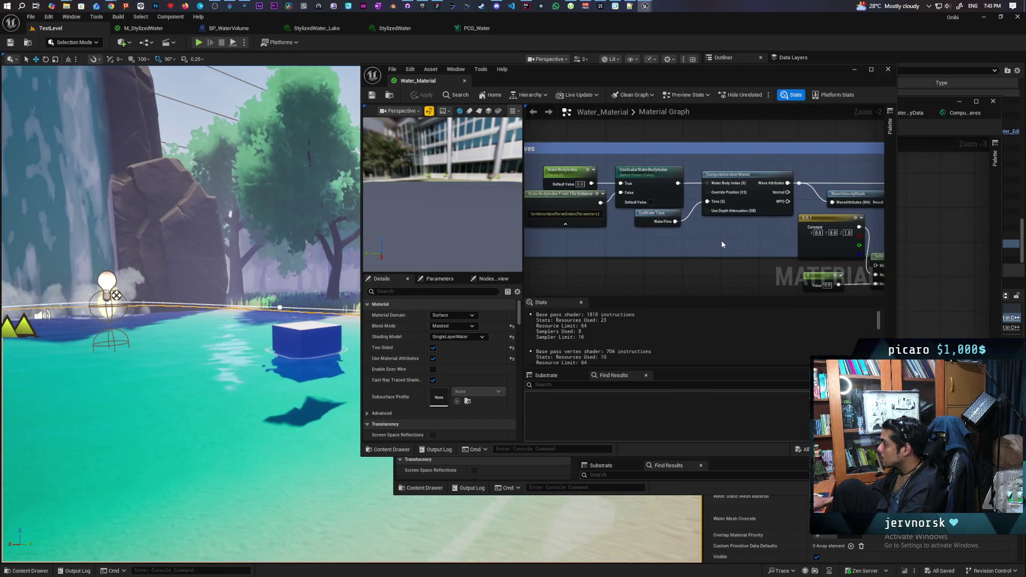
left_click_drag(767, 236, 673, 237)
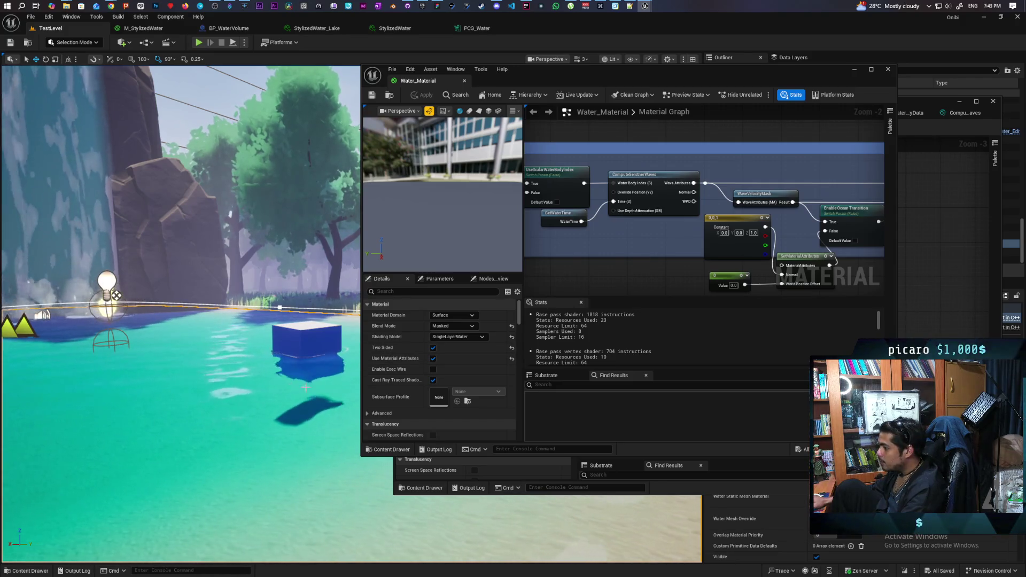
mouse_move(182, 321)
left_mouse_down()
mouse_move(187, 294)
mouse_move(176, 326)
left_mouse_up()
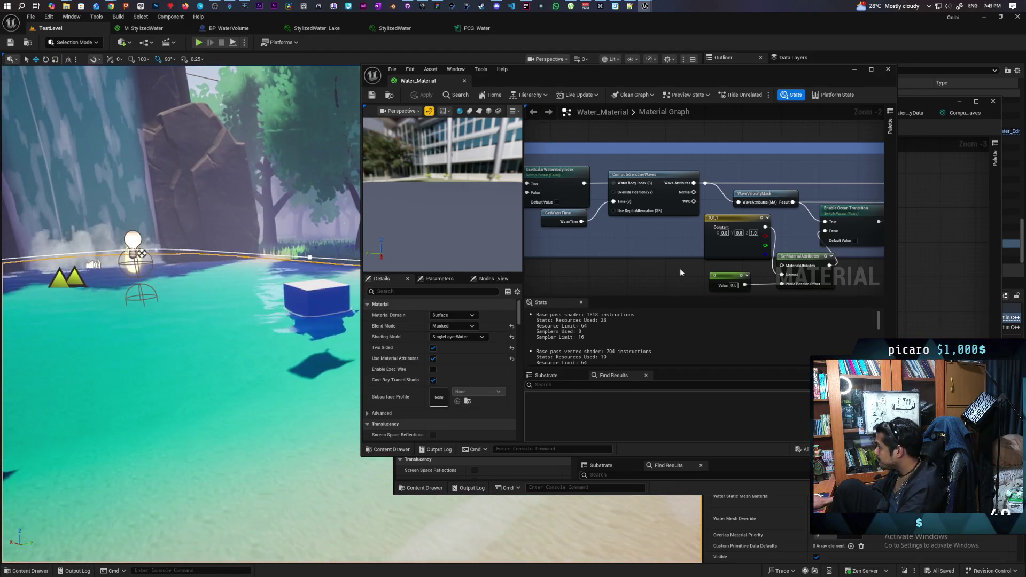
left_click_drag(680, 268, 631, 264)
scroll(679, 268, "up", 1)
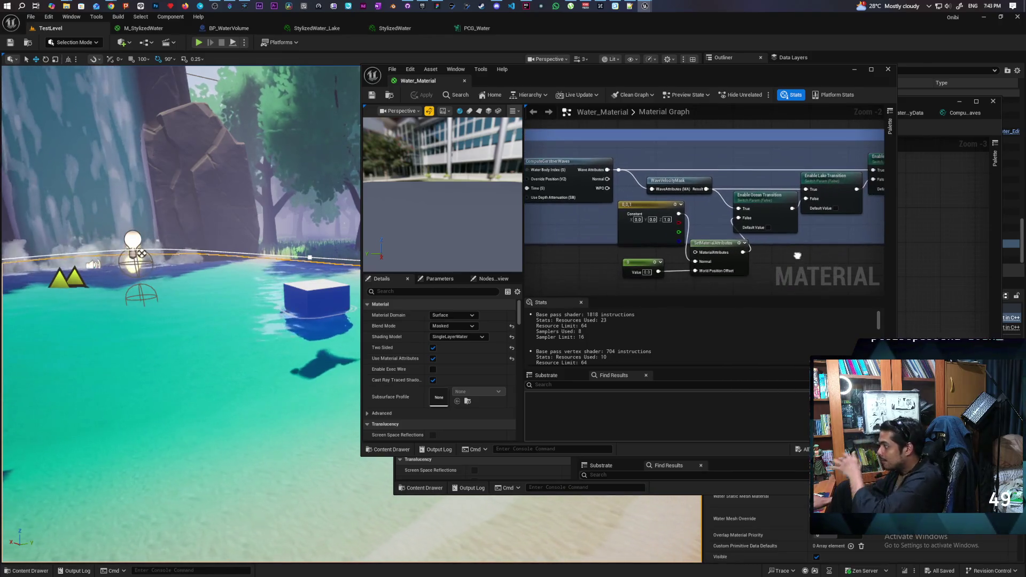
scroll(679, 268, "up", 1)
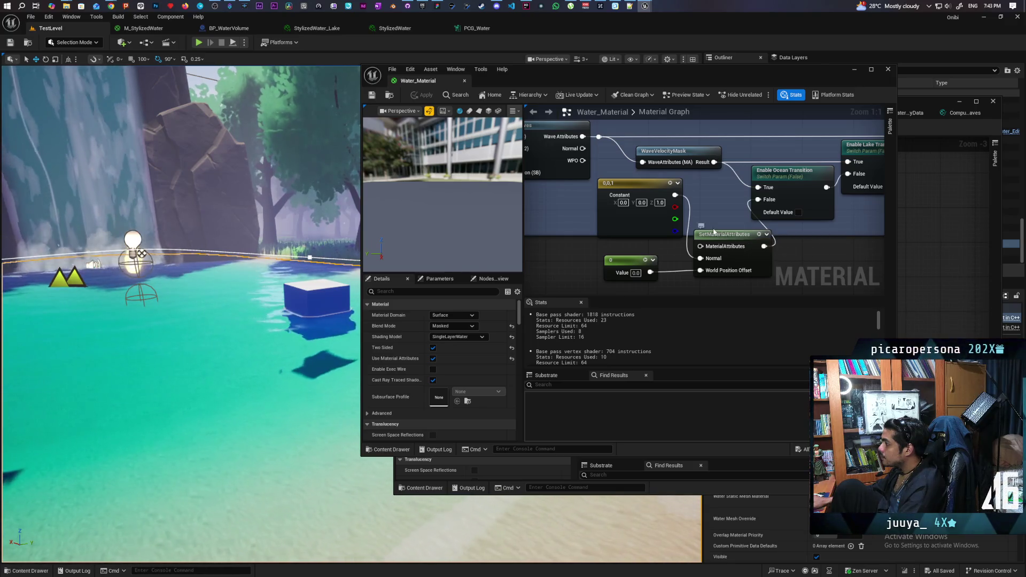
- Pan past the Enable Waves node to the Normal Maps group
left_click_drag(813, 253, 646, 273)
mouse_move(696, 197)
left_mouse_down()
mouse_move(546, 249)
mouse_move(451, 230)
left_mouse_up()
scroll(637, 197, "down", 2)
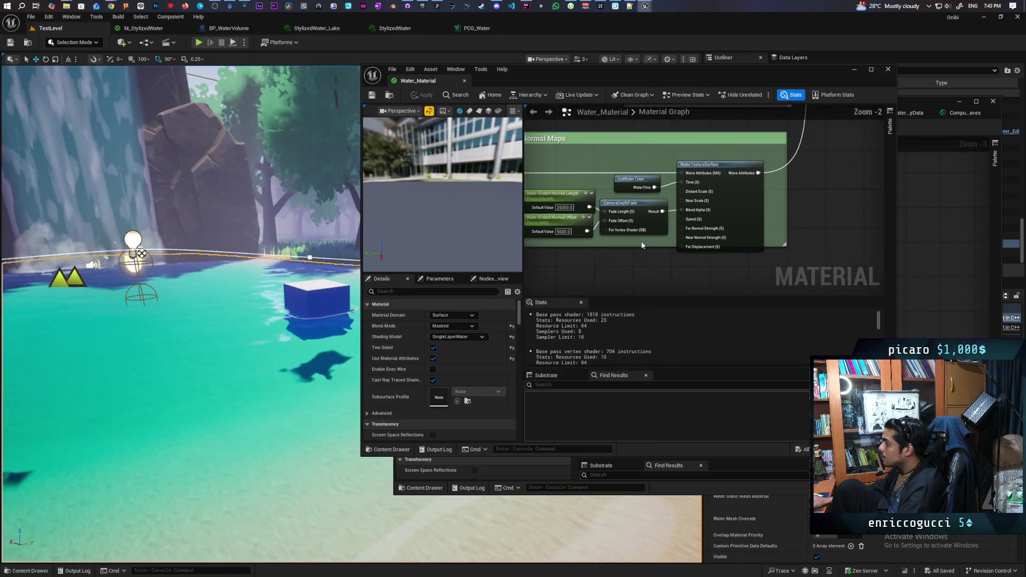
left_click_drag(570, 138, 775, 261)
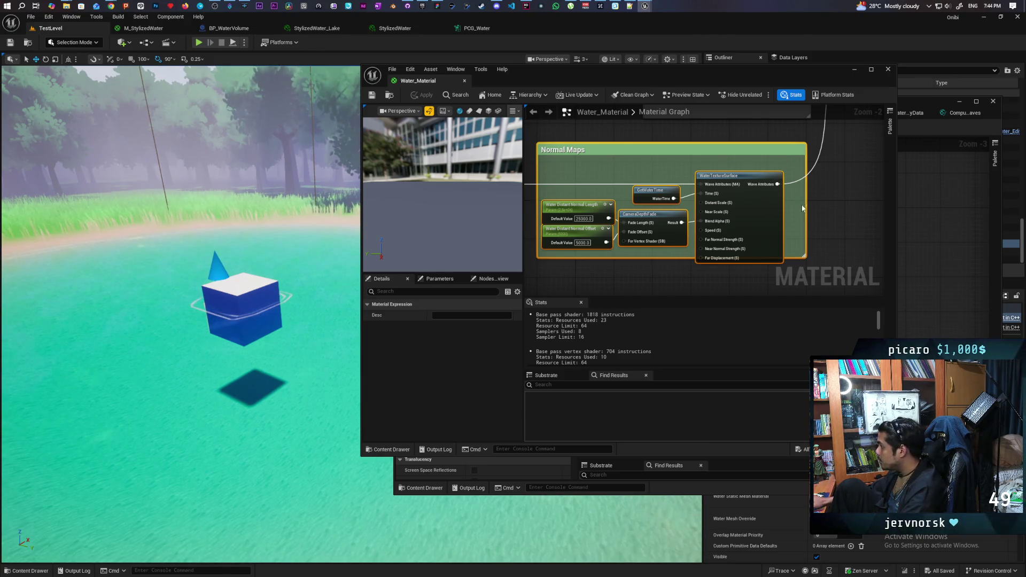
mouse_move(856, 187)
left_mouse_down()
mouse_move(728, 251)
mouse_move(753, 171)
mouse_move(727, 216)
left_mouse_up()
mouse_move(578, 140)
left_mouse_down()
mouse_move(689, 230)
mouse_move(747, 243)
left_mouse_up()
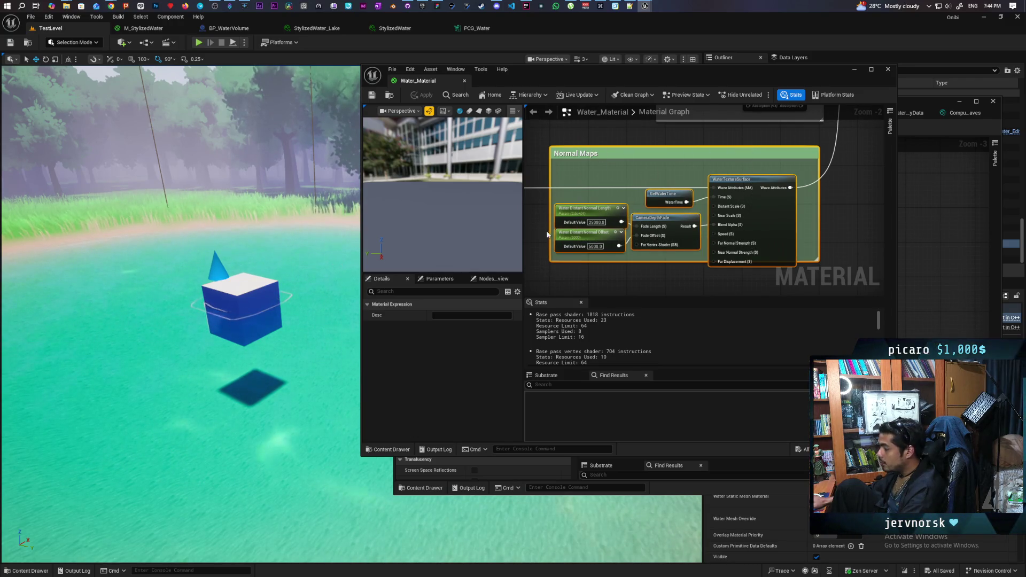
left_click_drag(844, 186, 735, 253)
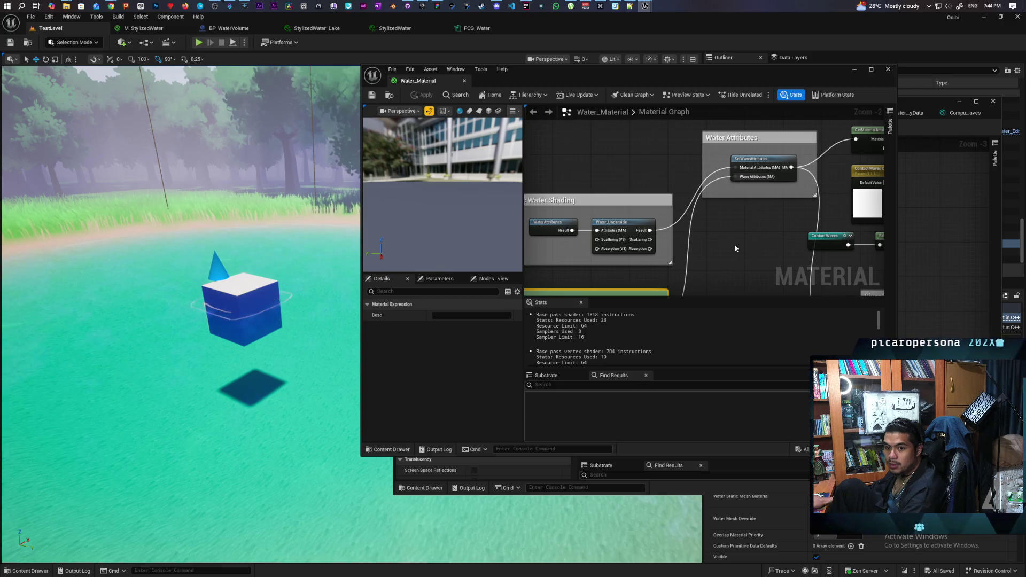
mouse_move(734, 241)
left_mouse_down()
mouse_move(726, 245)
mouse_move(740, 250)
left_mouse_up()
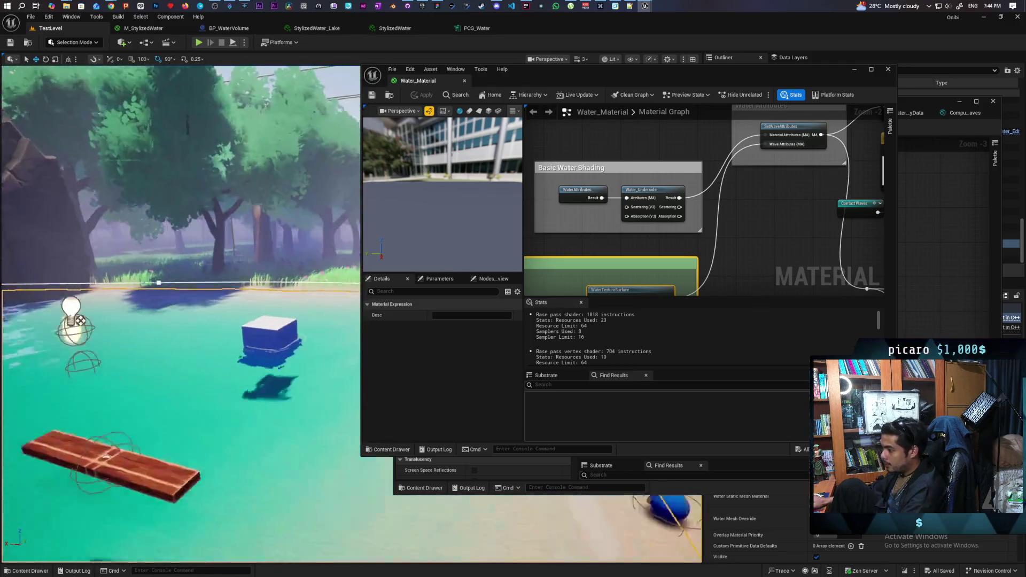
left_click_drag(712, 234, 765, 194)
- Break WaterTextureSurface's Wave Attributes link, apply, and pull a new wire from it
left_click(722, 257, "alt")
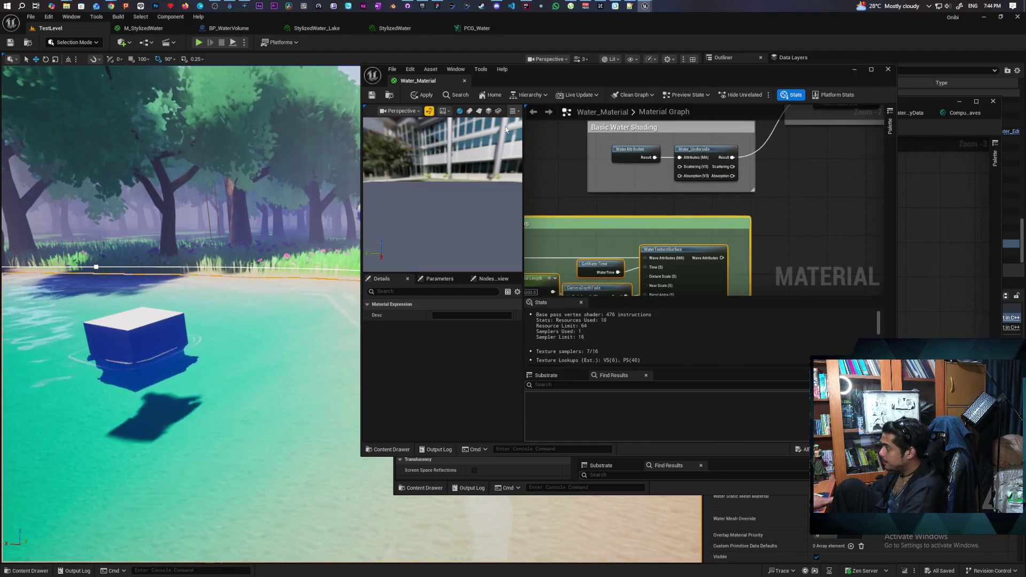
left_click(422, 94)
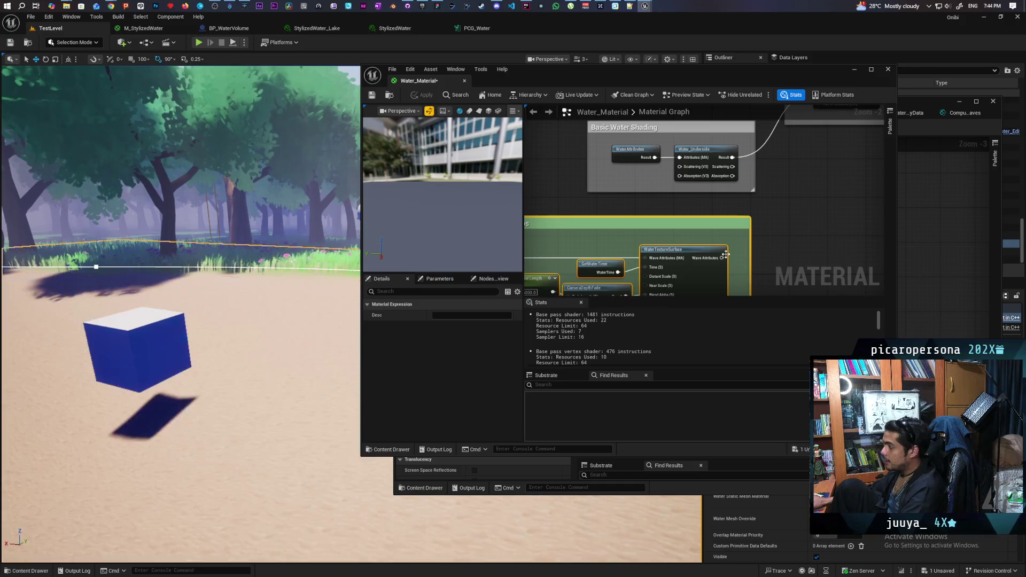
left_click_drag(784, 194, 744, 208)
mouse_move(682, 271)
left_mouse_down()
mouse_move(727, 175)
mouse_move(778, 122)
mouse_move(779, 141)
left_mouse_up()
double_click(778, 139)
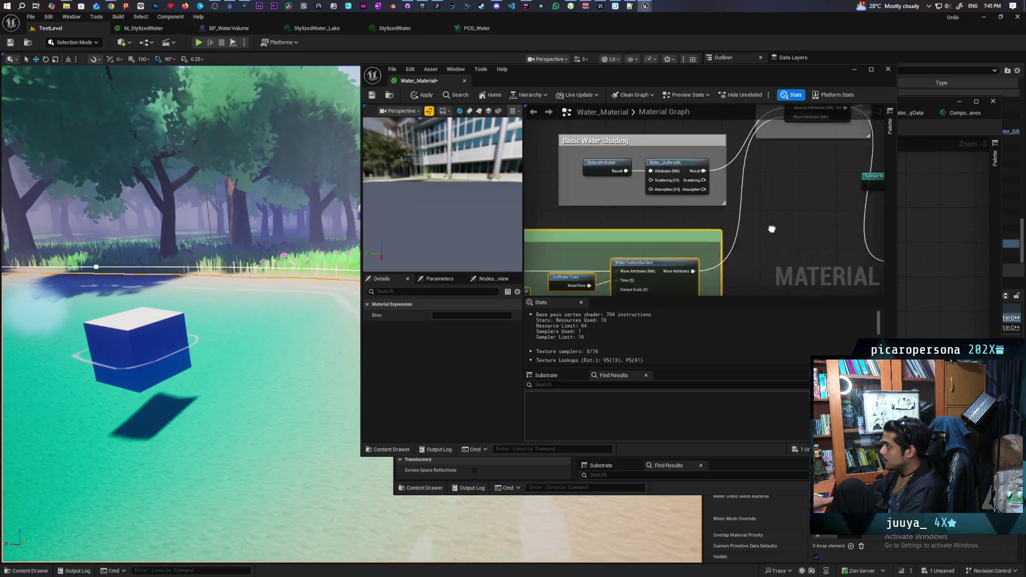
- Disconnect GetWaterTime from the Time input, apply, and inspect the water around the cube
left_click(699, 213, "alt")
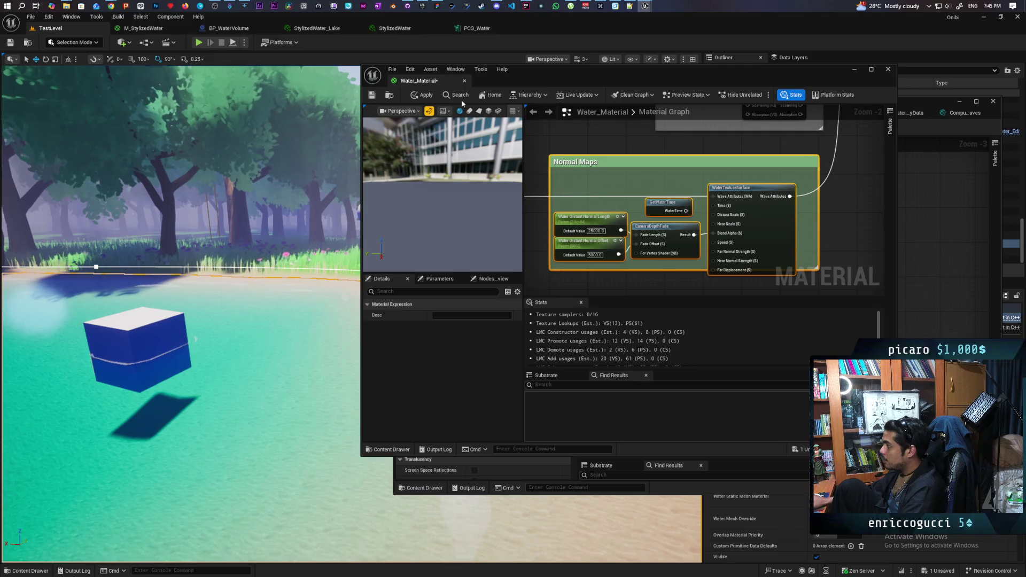
left_click(423, 95)
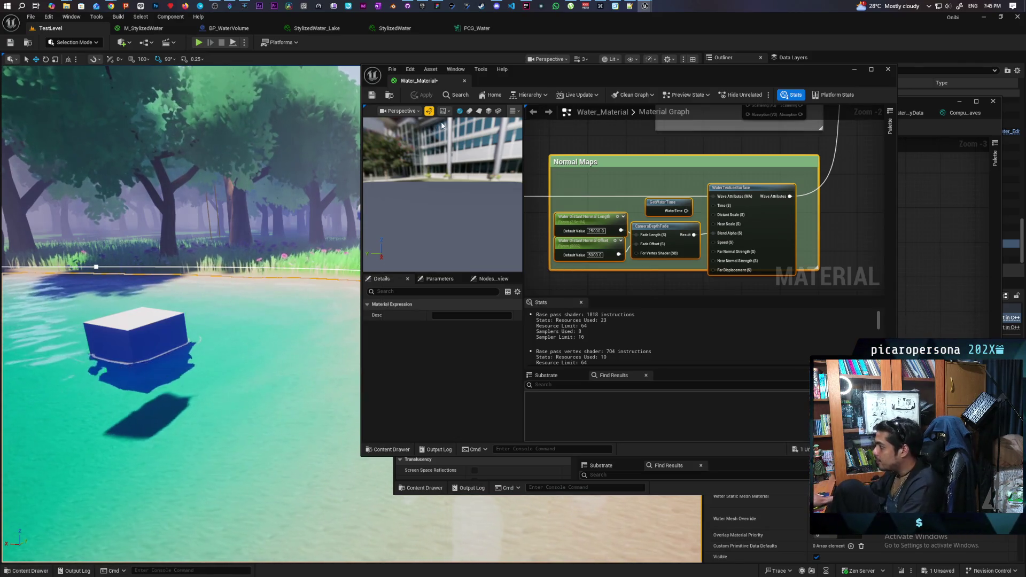
mouse_move(181, 214)
left_mouse_down()
mouse_move(139, 214)
mouse_move(224, 214)
mouse_move(203, 213)
left_mouse_up()
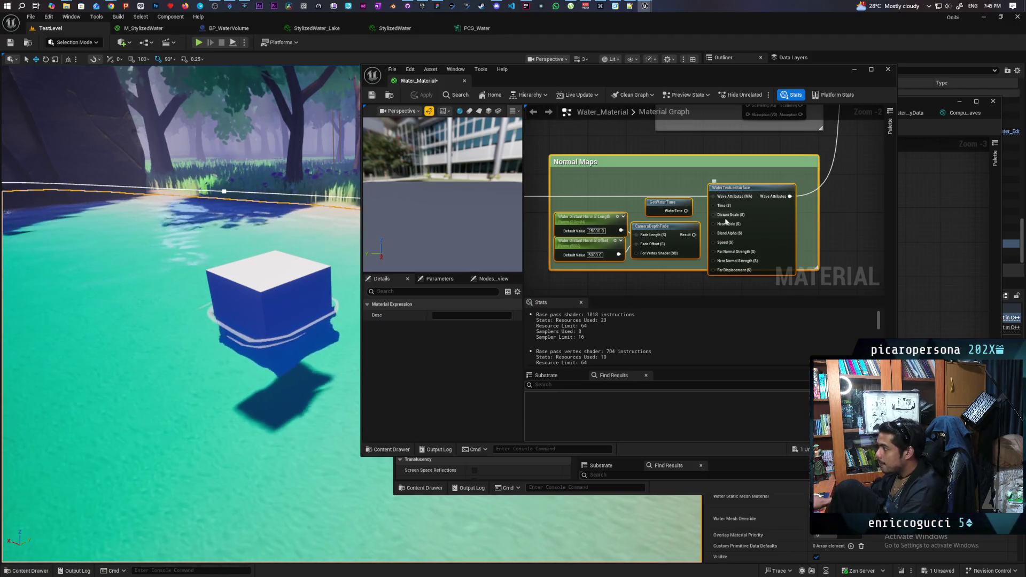
- Reconnect GetWaterTime to the Time input and try wiring CameraDepthFade's result
scroll(705, 220, "down", 3)
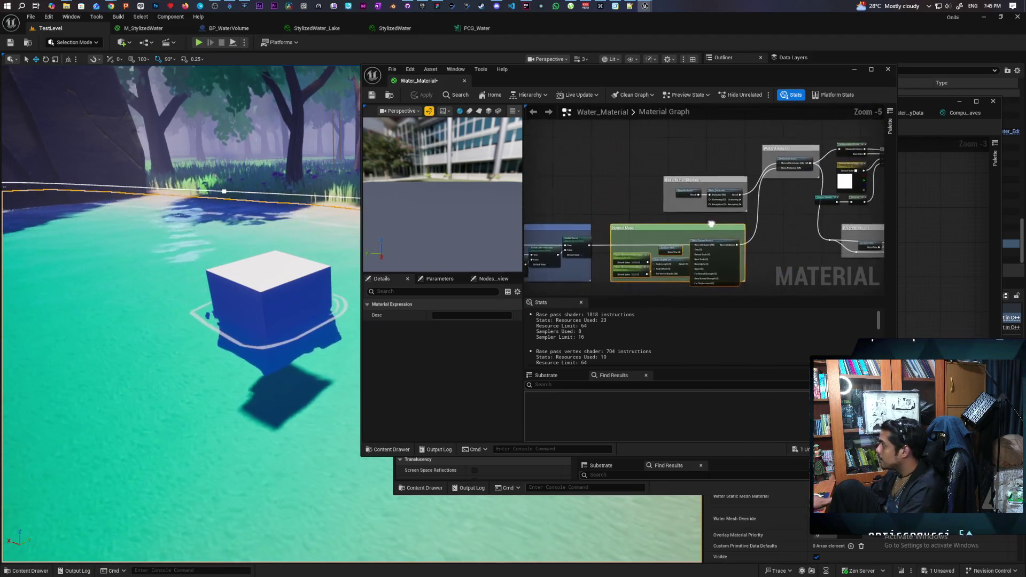
scroll(701, 208, "up", 3)
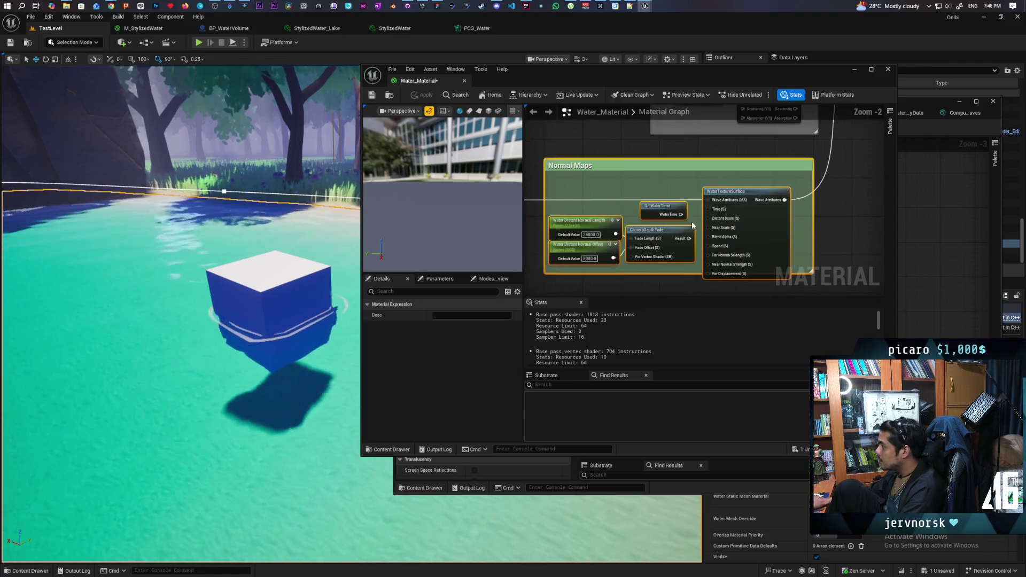
left_click_drag(702, 208, 708, 209)
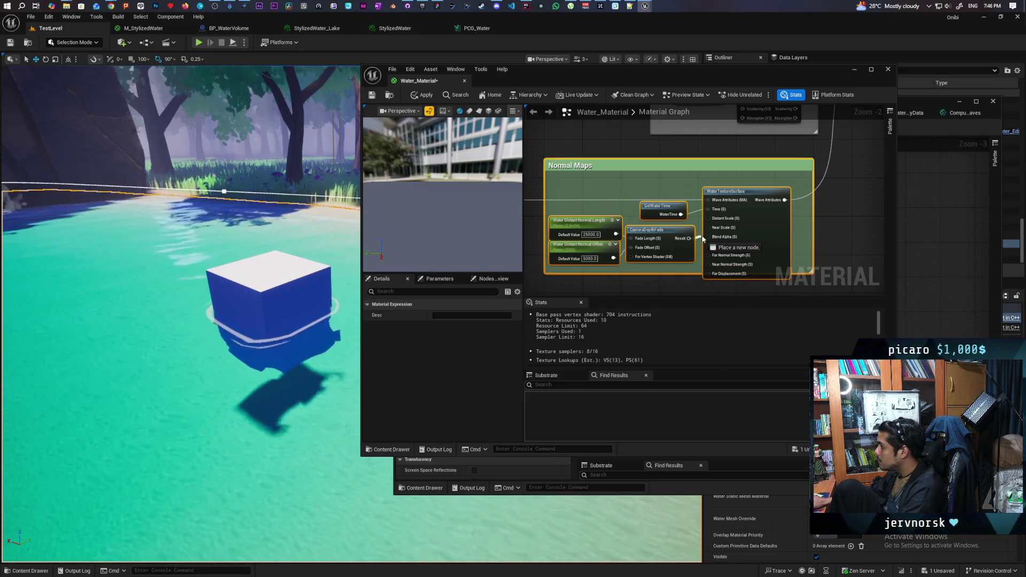
mouse_move(704, 238)
left_mouse_down()
mouse_move(697, 245)
mouse_move(710, 246)
left_mouse_up()
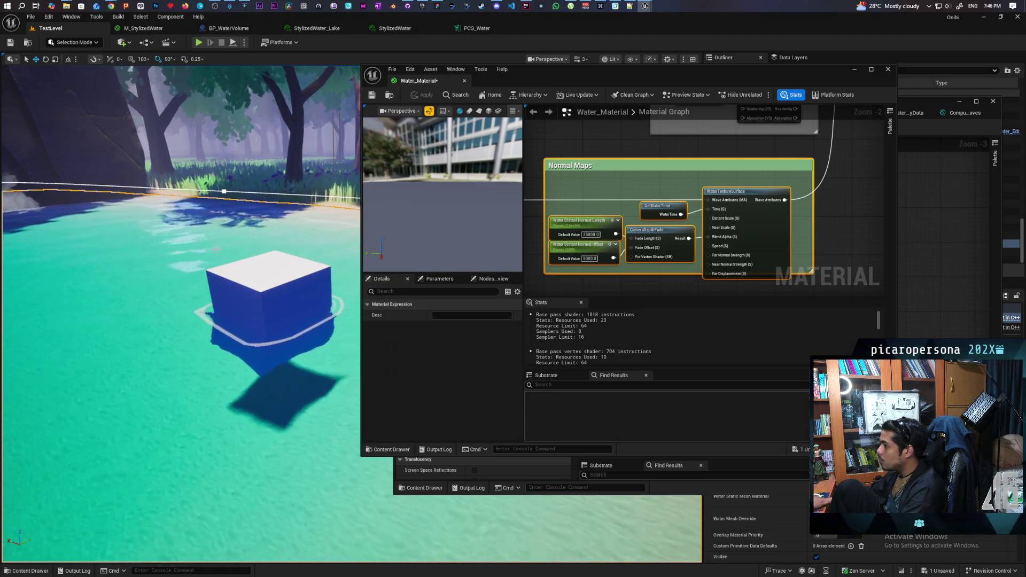
- Rewire the Enable Waves and WaterTextureSurface outputs to the downstream node, applying the changes
scroll(655, 176, "down", 1)
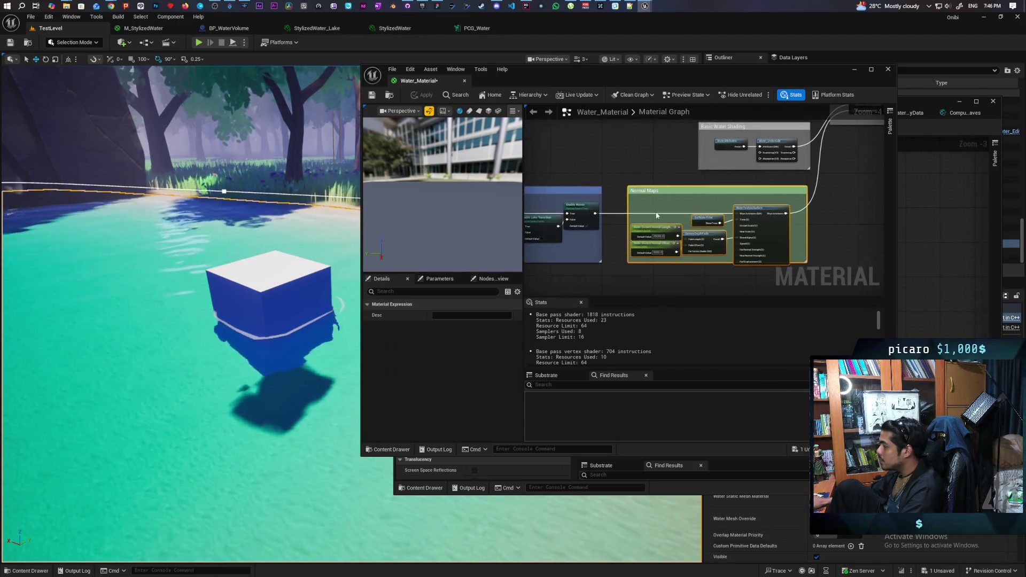
scroll(590, 232, "down", 1)
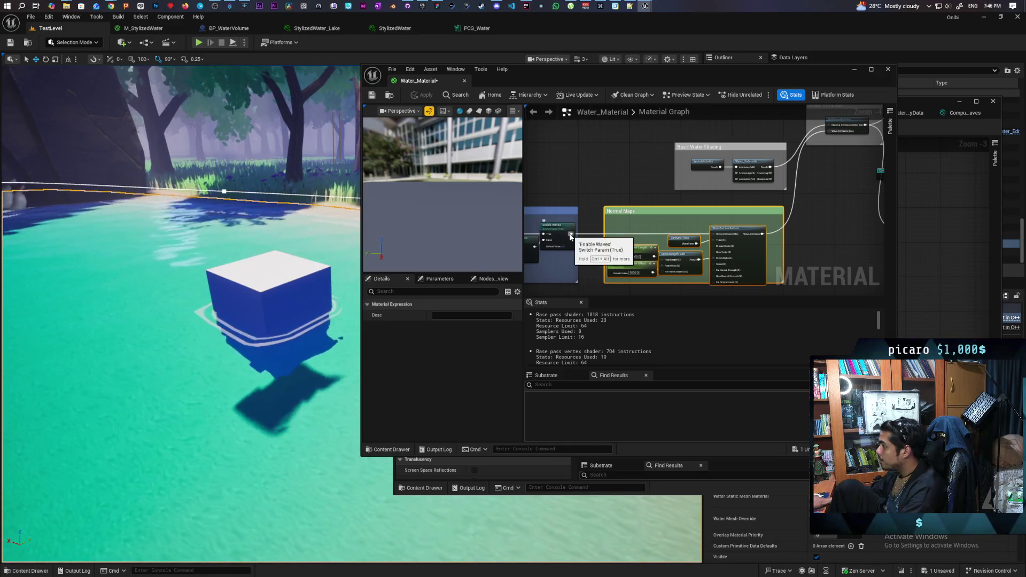
mouse_move(571, 233)
left_mouse_down()
mouse_move(623, 223)
mouse_move(829, 130)
left_mouse_up()
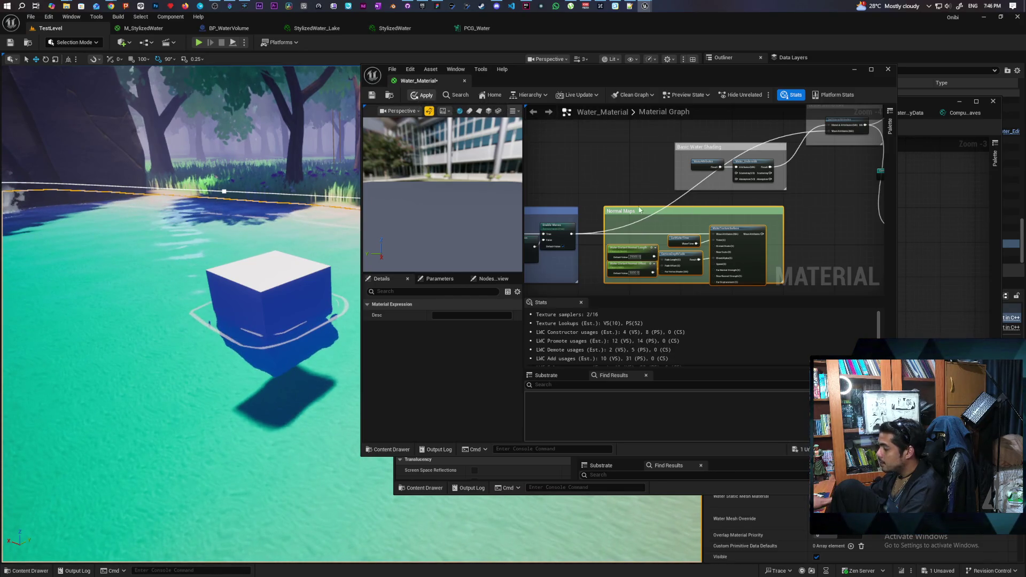
key("ctrl+s")
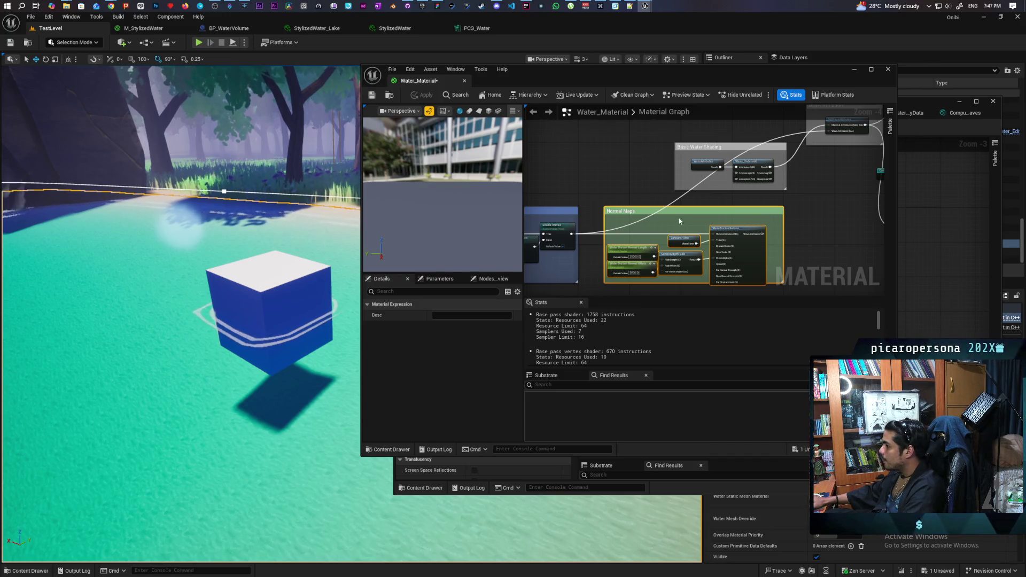
mouse_move(755, 237)
left_mouse_down()
mouse_move(813, 137)
mouse_move(830, 132)
left_mouse_up()
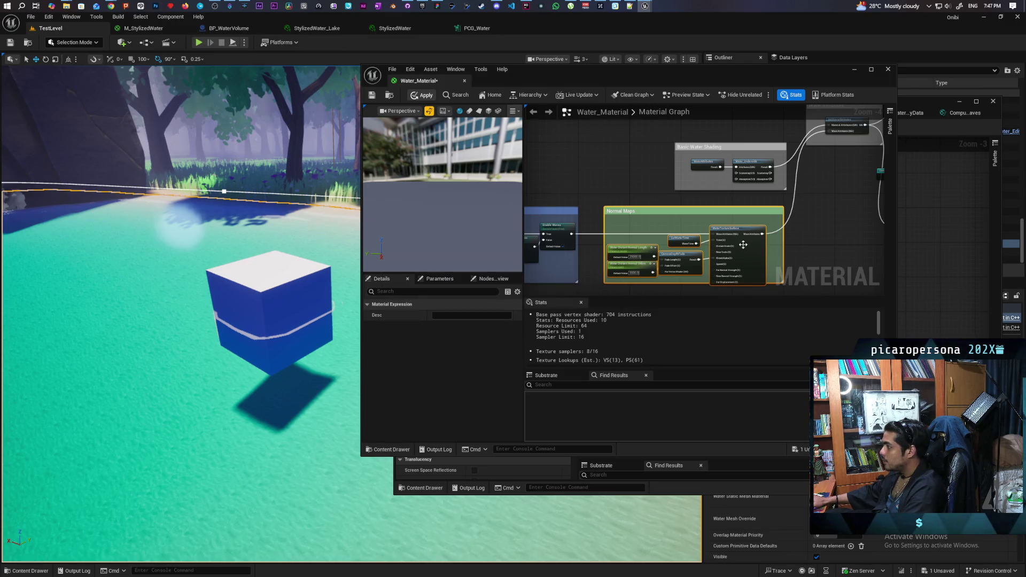
- Save Water_Material and open the WaterTextureSurface function graph from M_Water
scroll(754, 254, "up", 3)
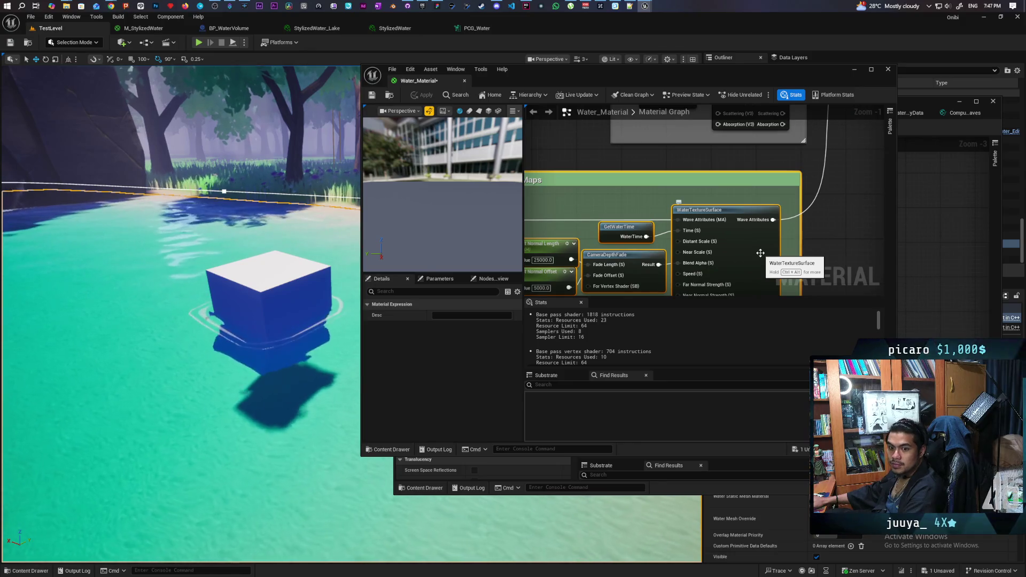
key("ctrl+s")
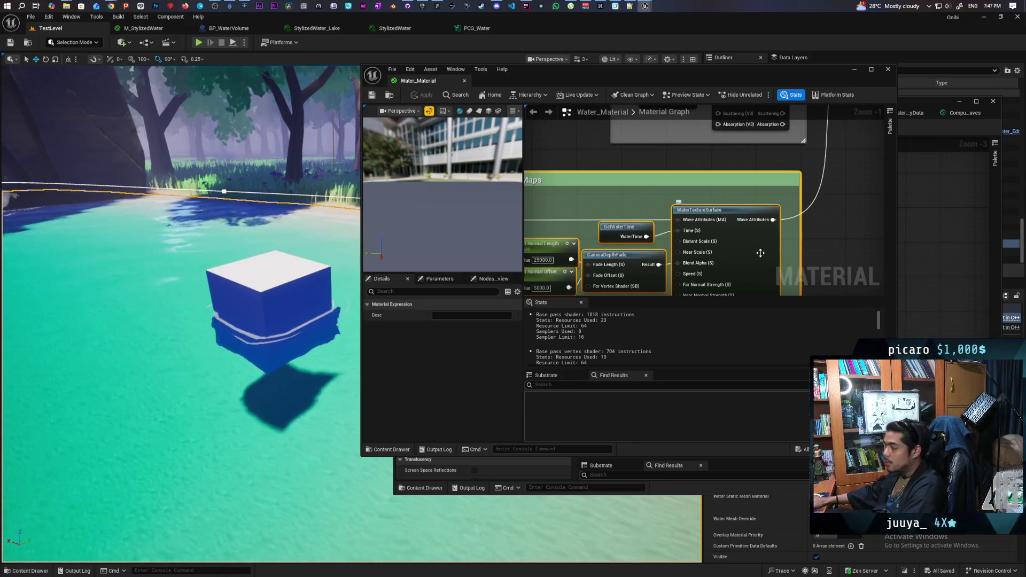
key("alt+Tab")
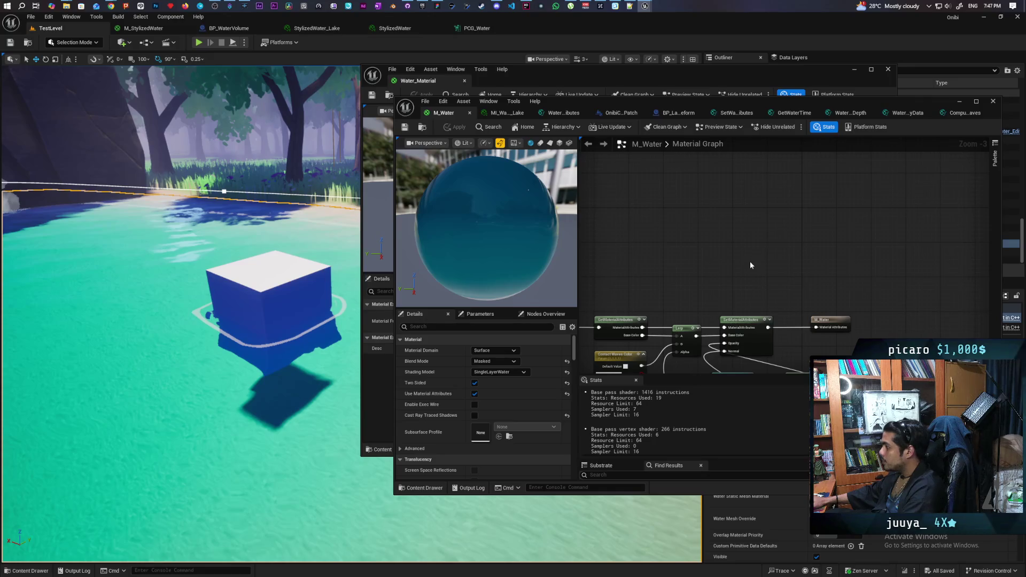
right_click(771, 203)
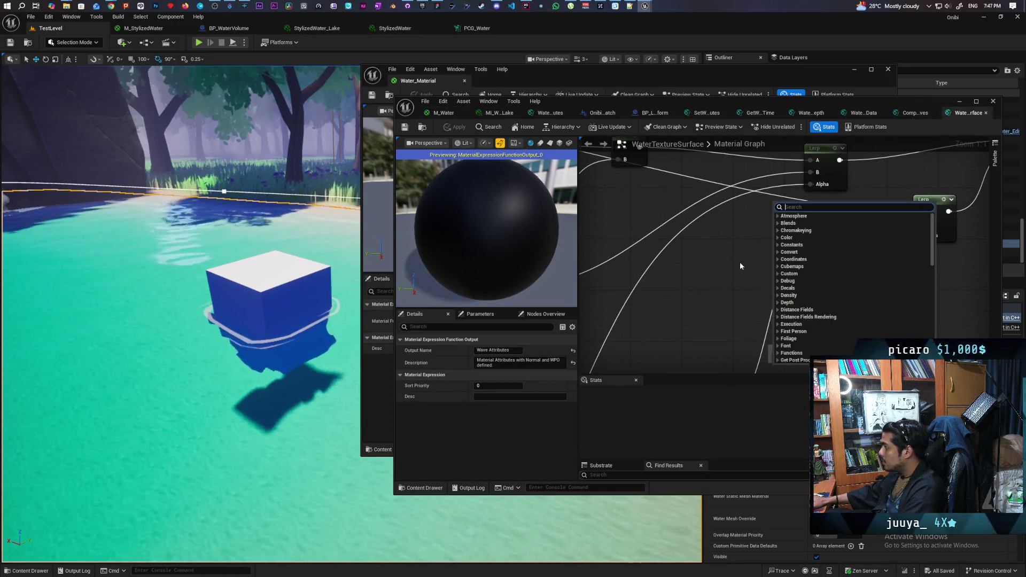
- Survey the WaterTextureSurface function network by panning and zooming across it
left_click(740, 265)
scroll(742, 262, "down", 8)
left_click_drag(816, 259, 842, 224)
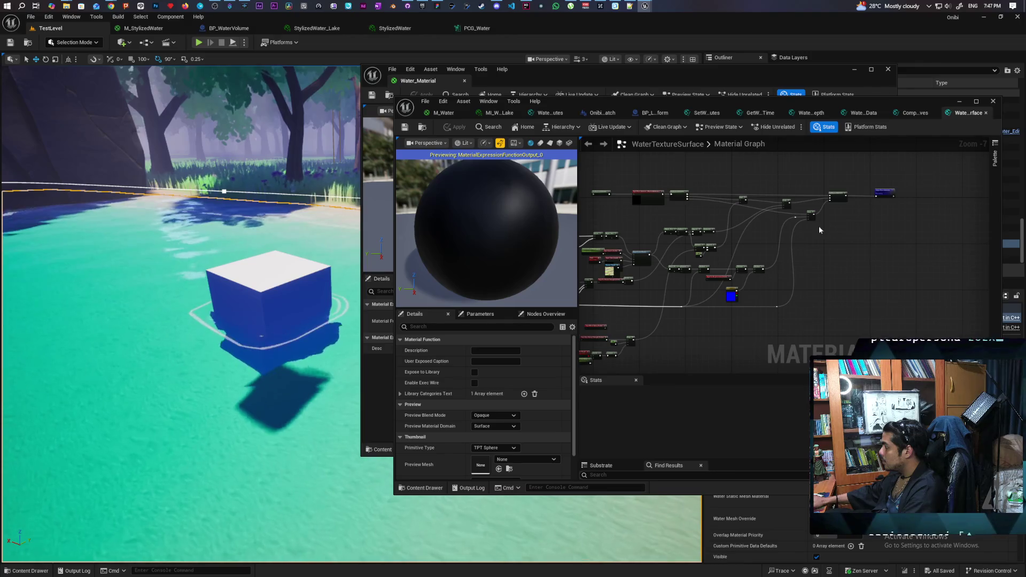
scroll(833, 220, "up", 3)
scroll(844, 207, "up", 2)
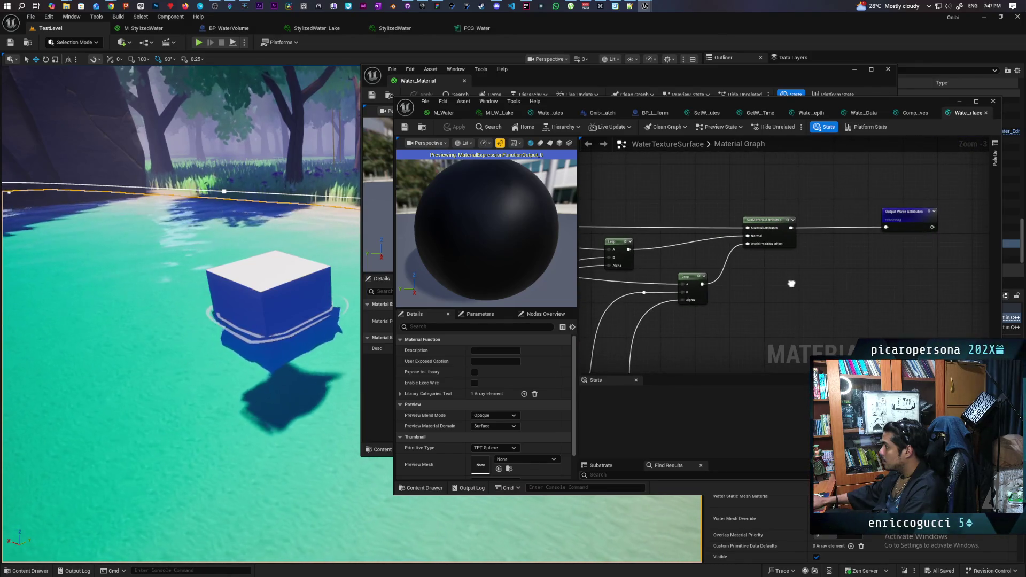
scroll(768, 269, "down", 6)
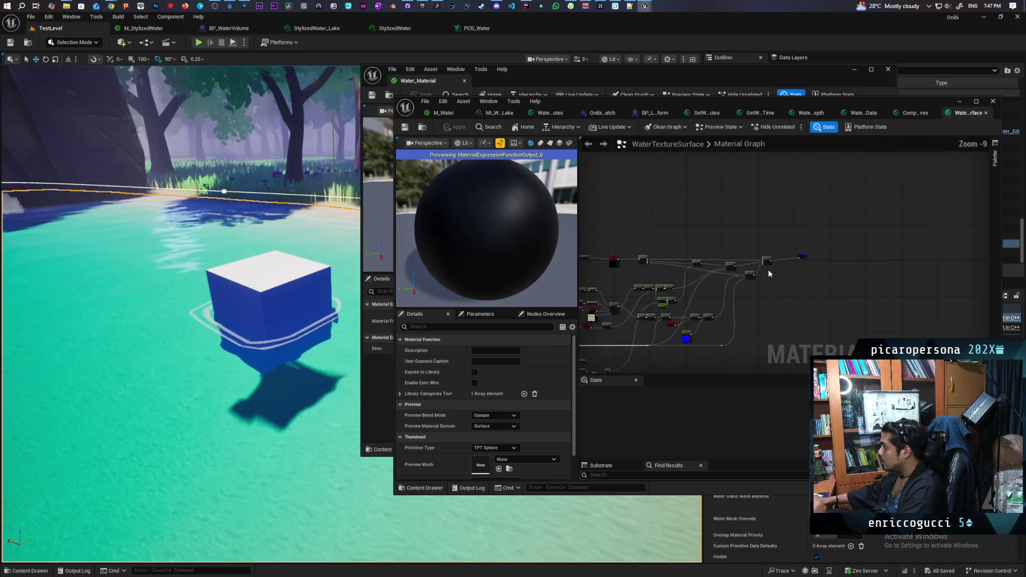
left_click_drag(763, 293, 884, 215)
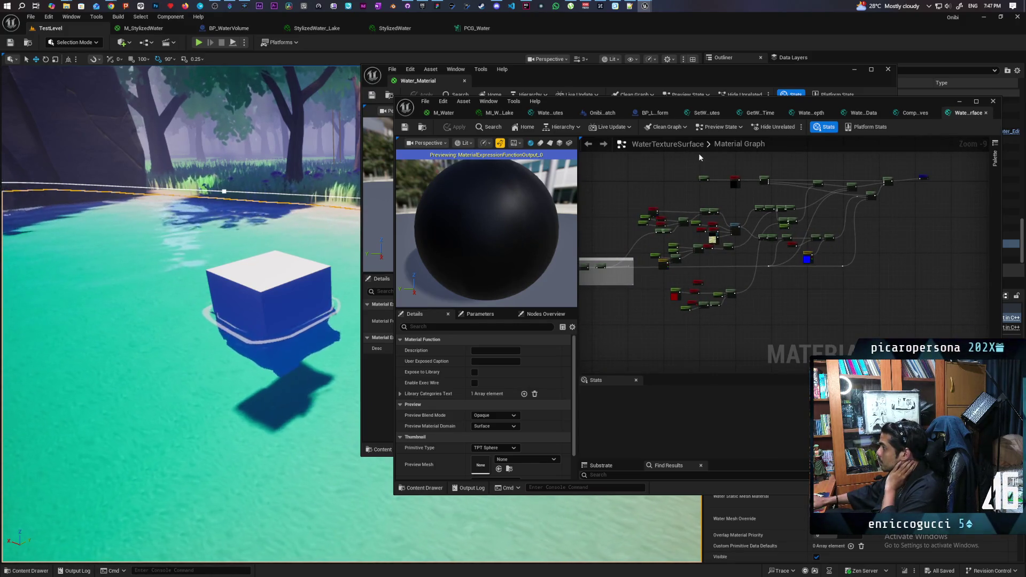
left_click_drag(640, 225, 769, 219)
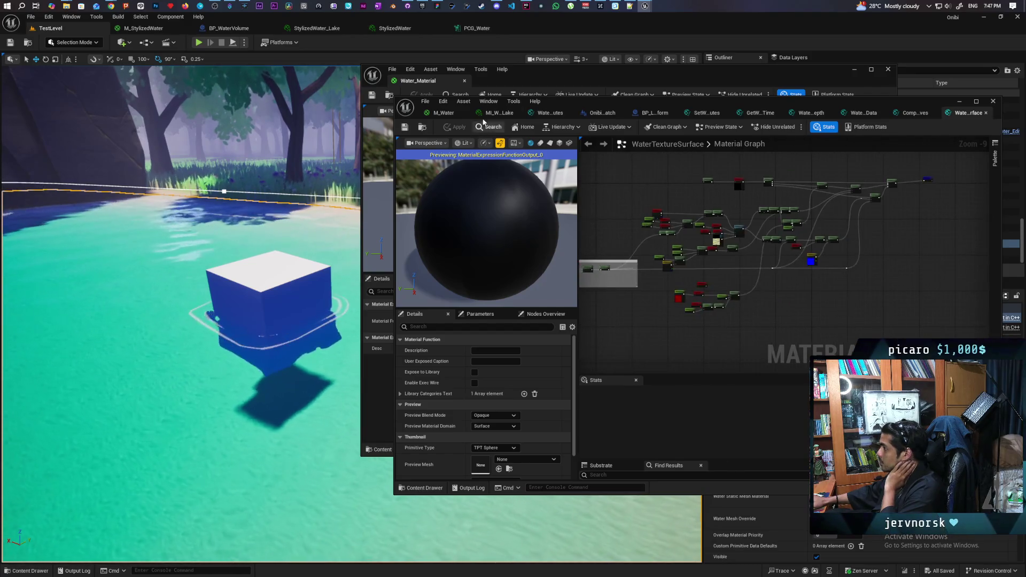
- Move the M_Water editor aside and open WaterTextureSurface from Water_Material
left_click(499, 113)
left_click(439, 113)
left_click_drag(609, 99, 530, 329)
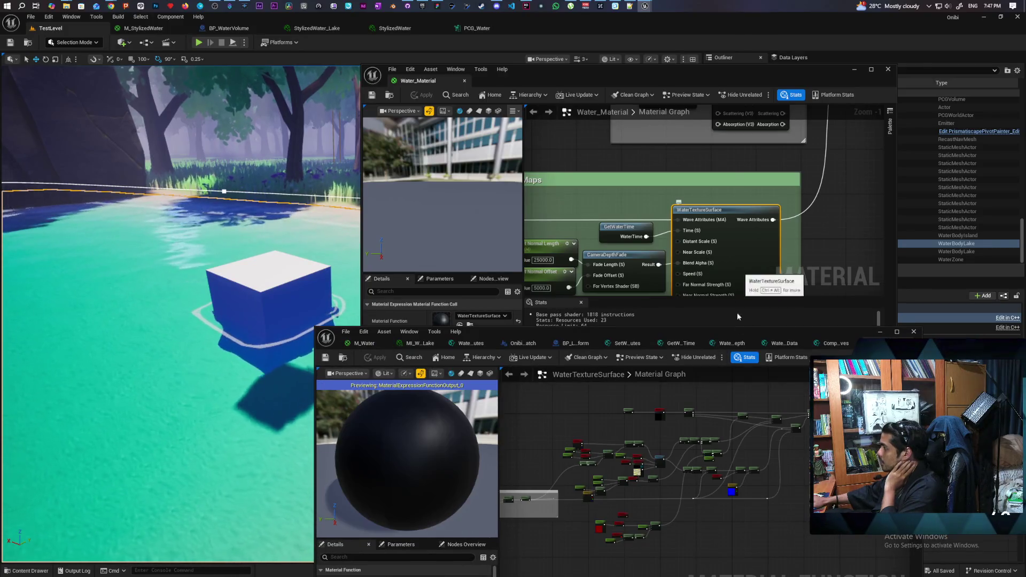
double_click(747, 241)
- Trace the wave chain from Blend Far Normal to SetMaterialAttributes, then return to M_Water
scroll(594, 300, "up", 8)
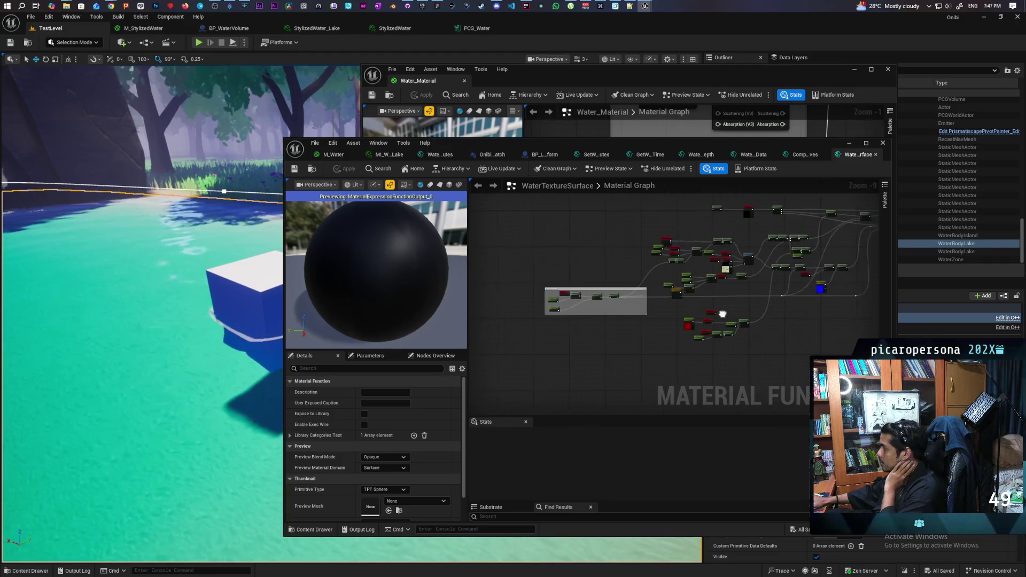
left_click_drag(731, 305, 569, 322)
scroll(726, 292, "down", 5)
scroll(650, 284, "up", 4)
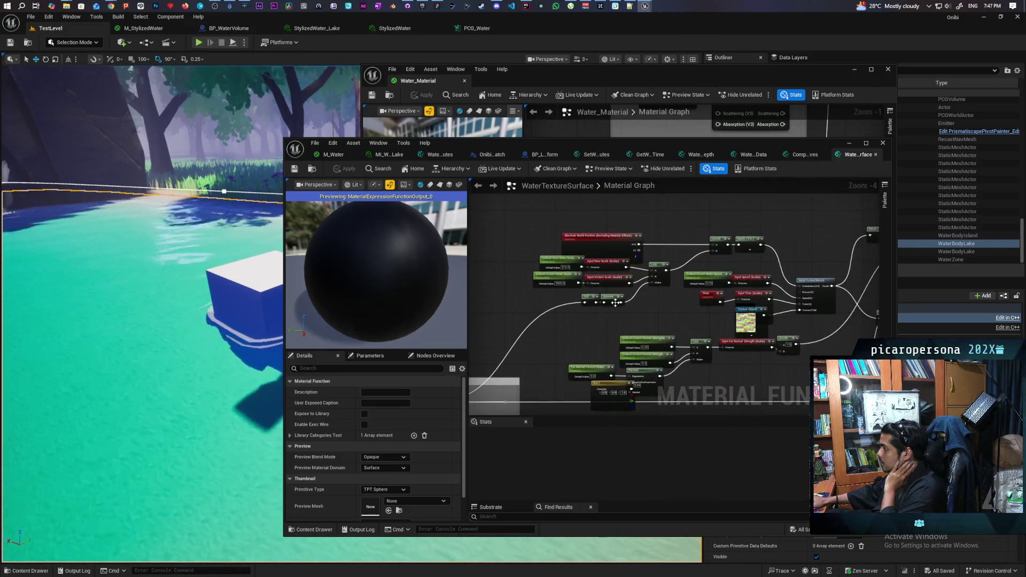
left_click_drag(665, 309, 569, 280)
mouse_move(696, 300)
left_mouse_down()
mouse_move(544, 319)
mouse_move(540, 299)
left_mouse_up()
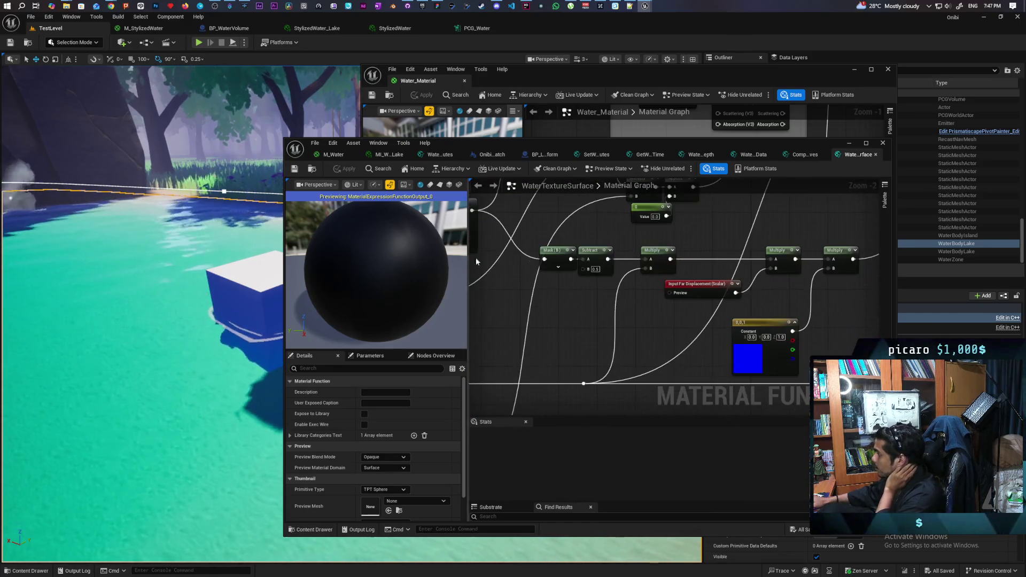
mouse_move(706, 306)
left_mouse_down()
mouse_move(489, 287)
mouse_move(476, 320)
mouse_move(588, 256)
mouse_move(624, 316)
mouse_move(611, 373)
mouse_move(680, 348)
left_mouse_up()
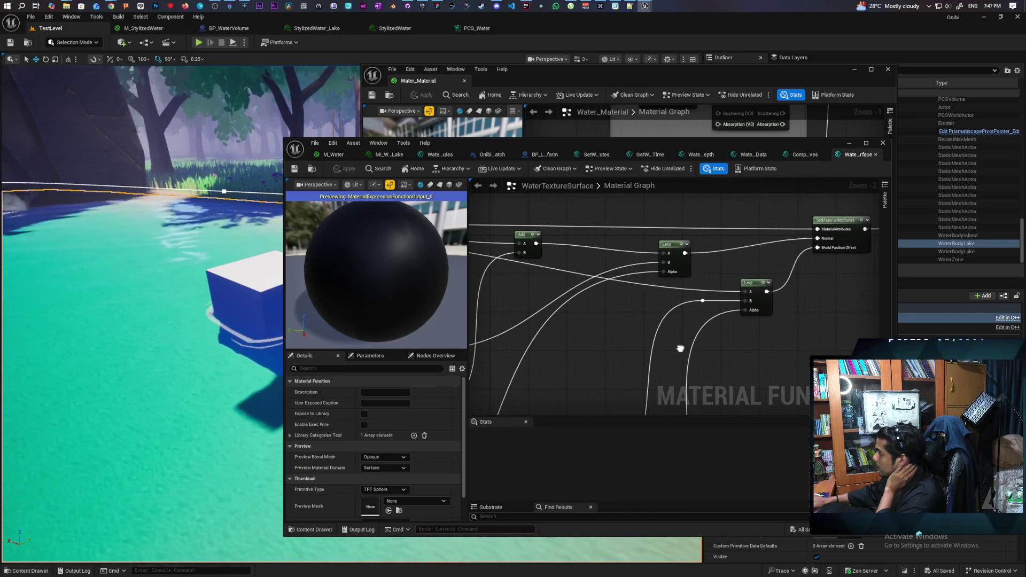
mouse_move(680, 349)
left_mouse_down()
mouse_move(551, 344)
mouse_move(644, 326)
mouse_move(646, 296)
mouse_move(746, 318)
mouse_move(724, 264)
left_mouse_up()
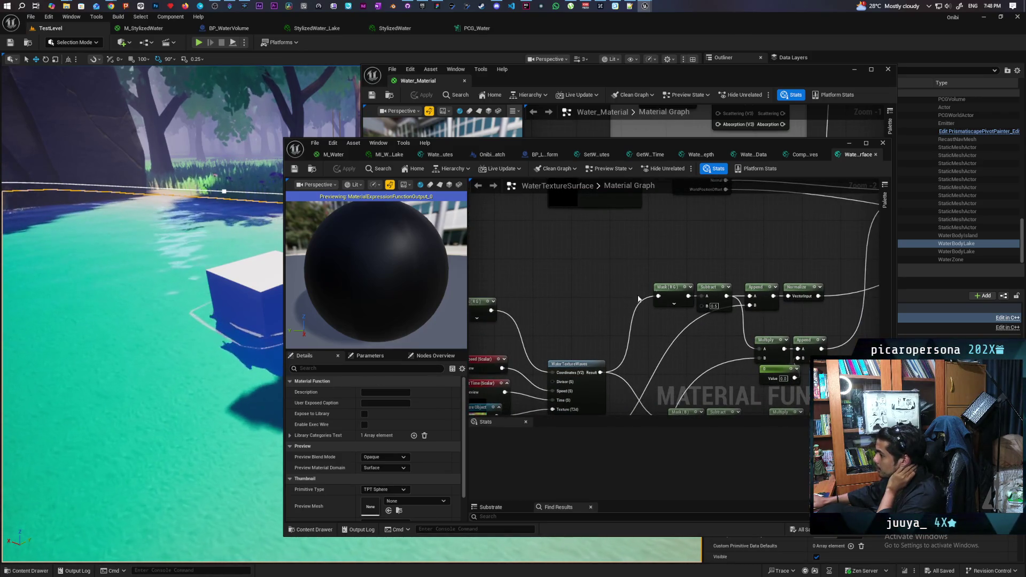
scroll(682, 248, "down", 2)
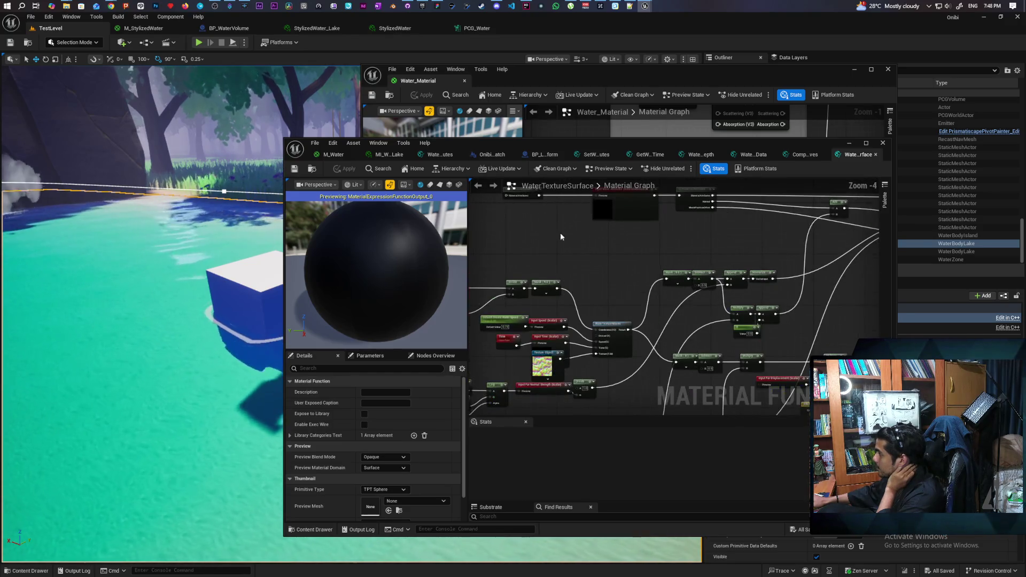
left_click(333, 155)
scroll(707, 261, "up", 3)
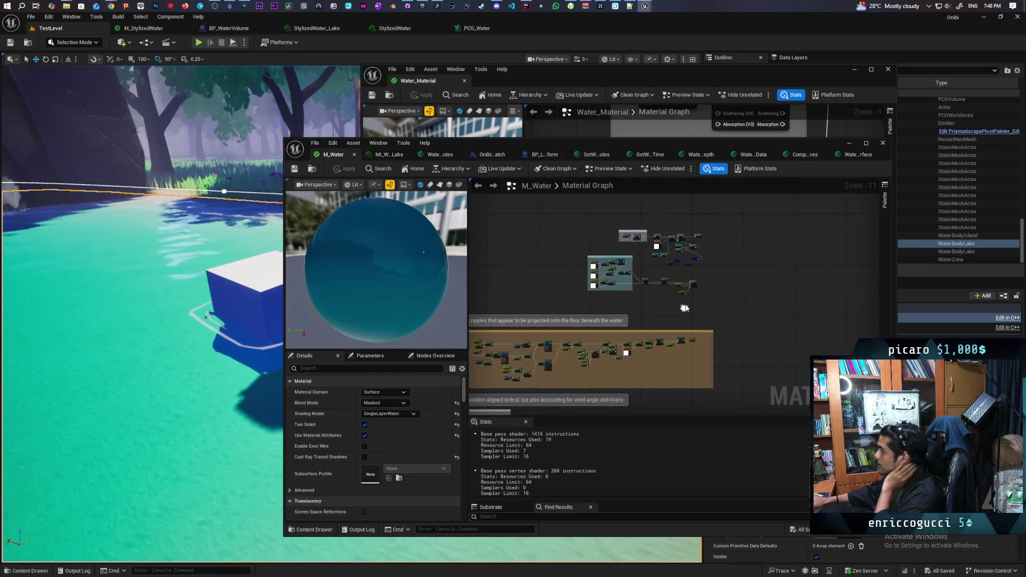
- Add a World Position Offset slot to SetMaterialAttributes, feed it from WPO, and apply
left_click_drag(707, 261, 659, 331)
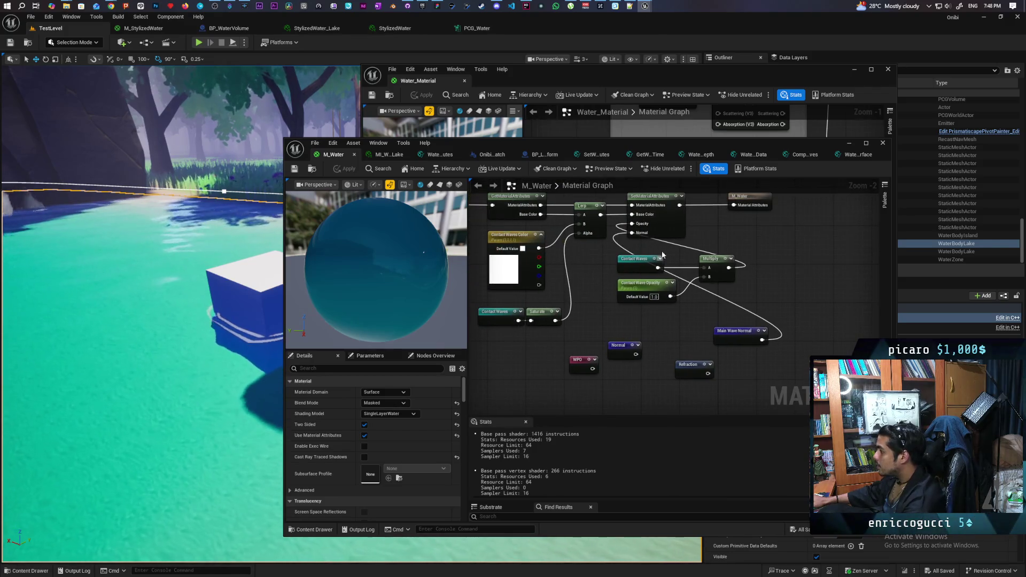
left_click(671, 228)
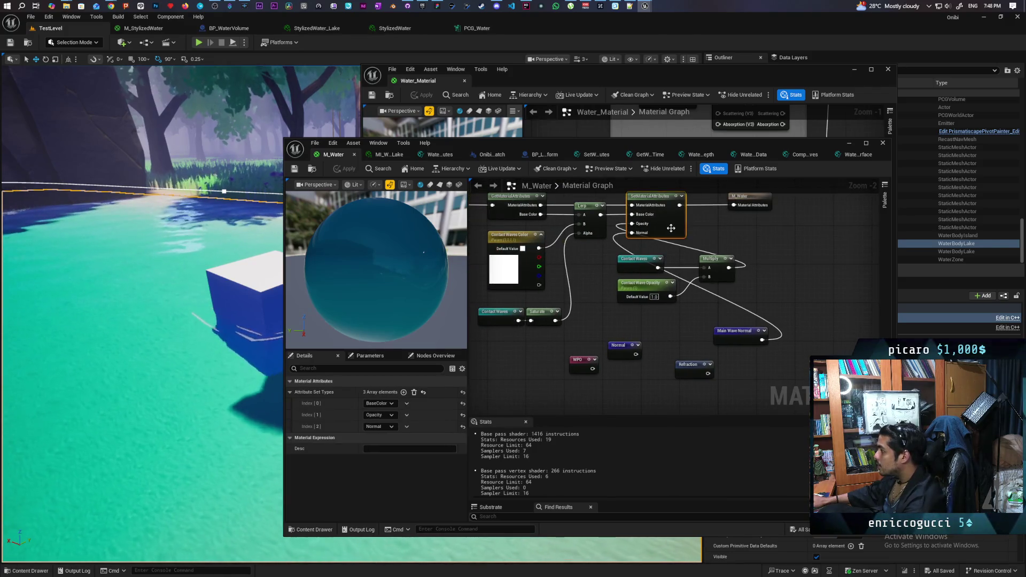
left_click(403, 392)
left_click(391, 438)
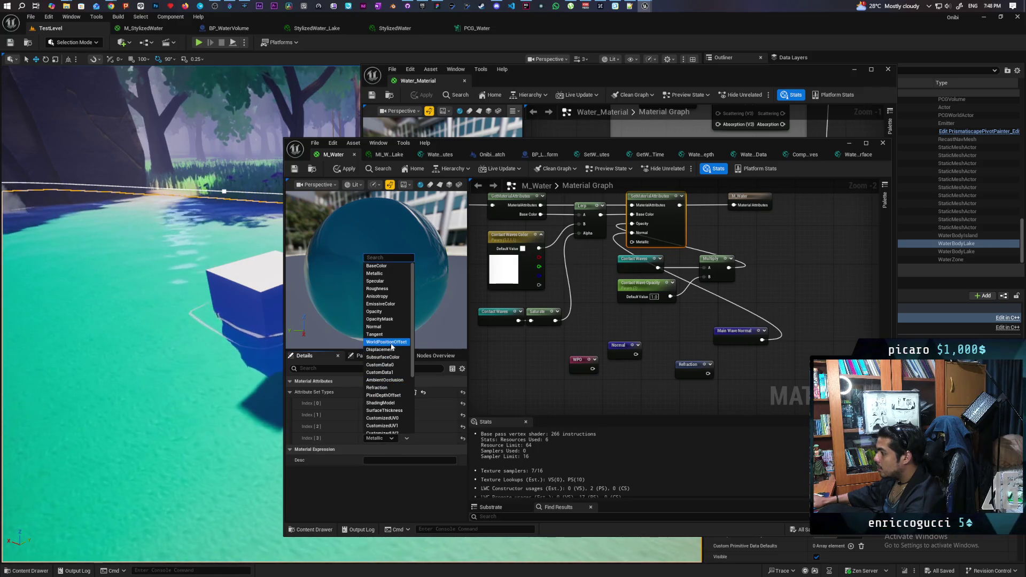
left_click(552, 368)
left_click_drag(593, 369, 632, 242)
left_click(345, 168)
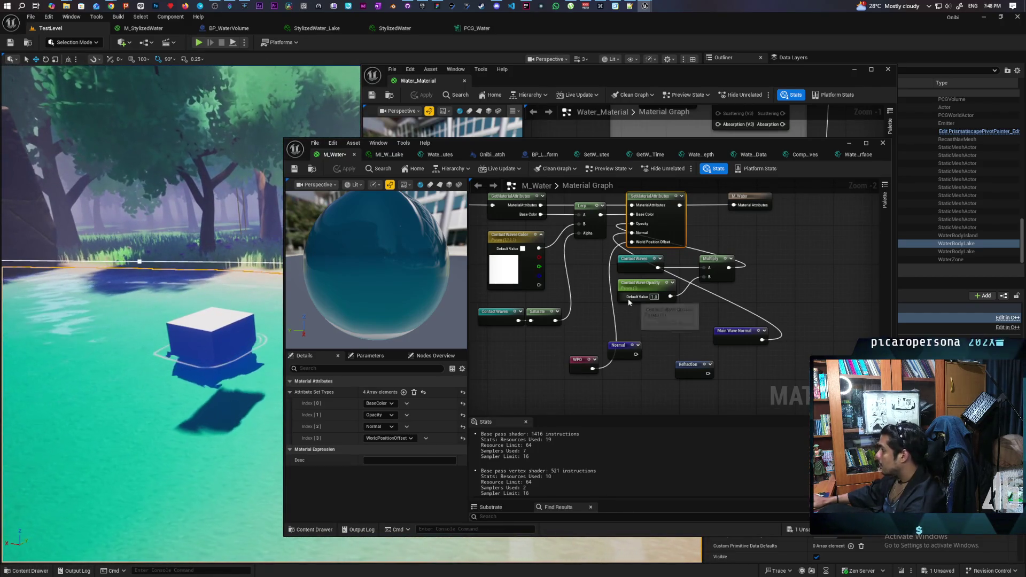
left_click(574, 79)
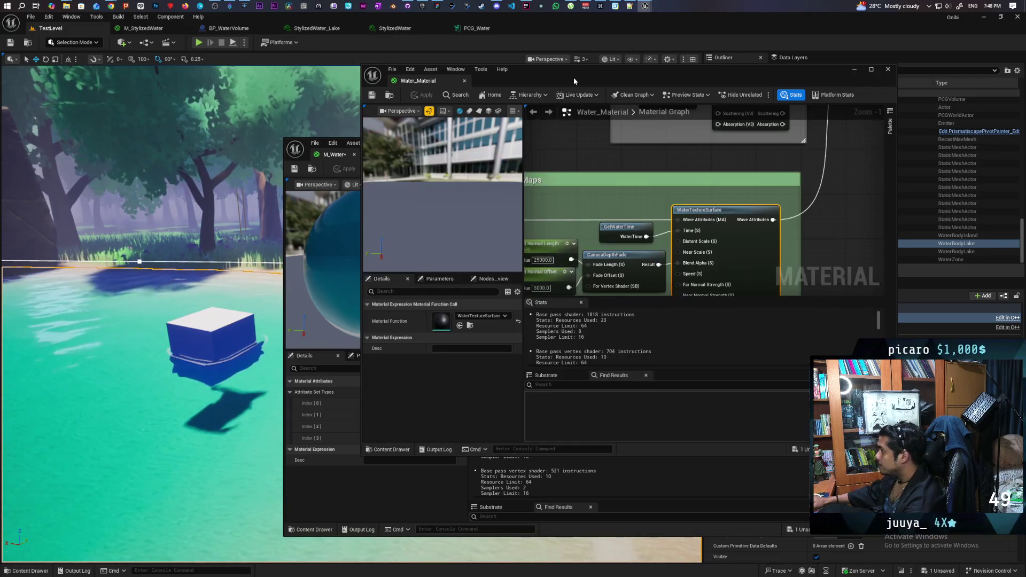
- Open the WaterTextureSurface function and center its attribute output nodes
scroll(694, 206, "down", 2)
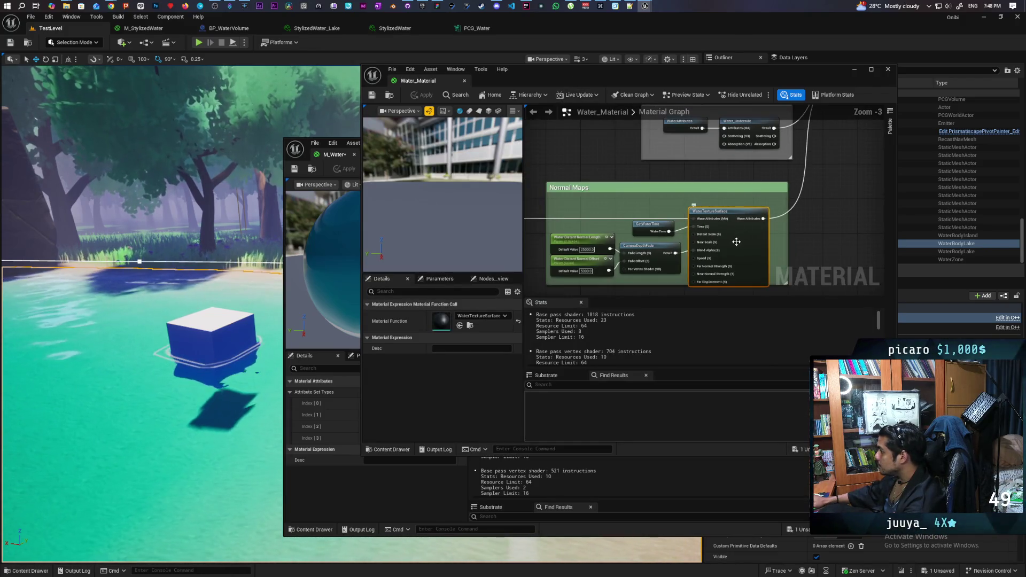
double_click(715, 261)
mouse_move(715, 262)
left_mouse_down()
mouse_move(598, 229)
mouse_move(635, 290)
mouse_move(601, 321)
mouse_move(693, 299)
mouse_move(672, 292)
mouse_move(688, 311)
left_mouse_up()
scroll(672, 292, "up", 1)
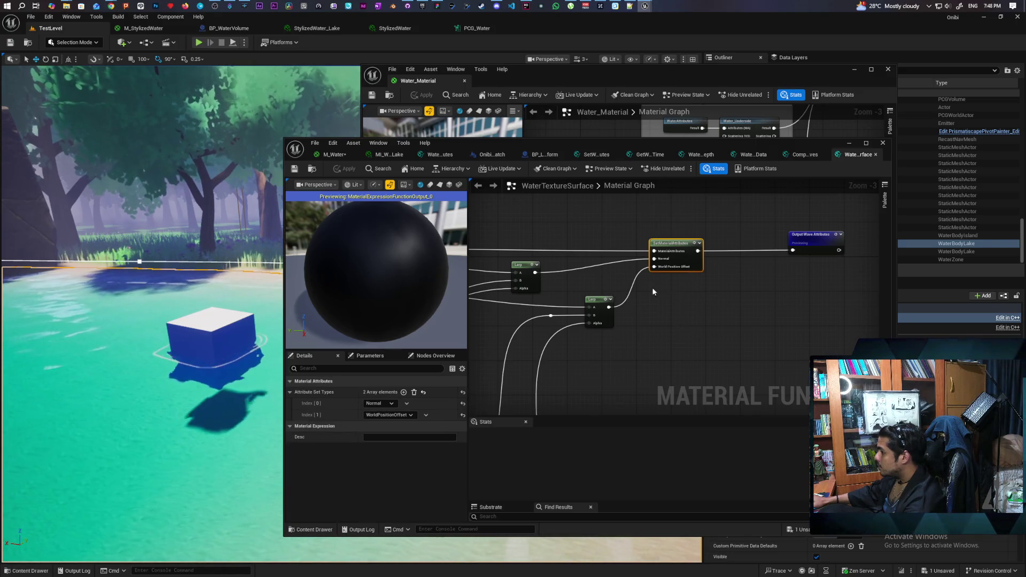
left_click_drag(611, 275, 643, 273)
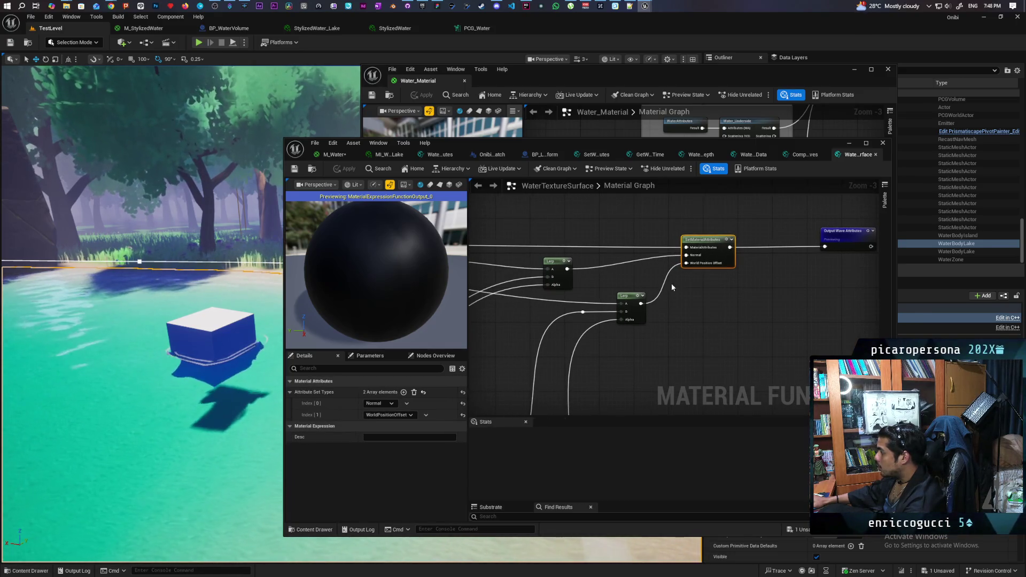
- Disconnect and reconnect the upper Lerp to Normal, then apply to the level water
left_click_drag(686, 254, 615, 268)
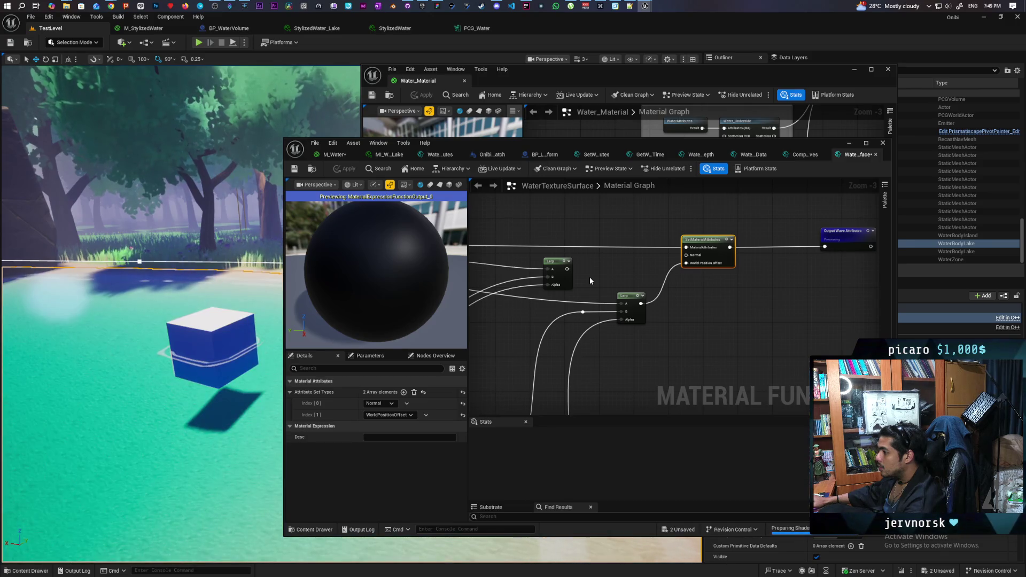
mouse_move(568, 273)
left_mouse_down()
mouse_move(598, 286)
mouse_move(690, 260)
left_mouse_up()
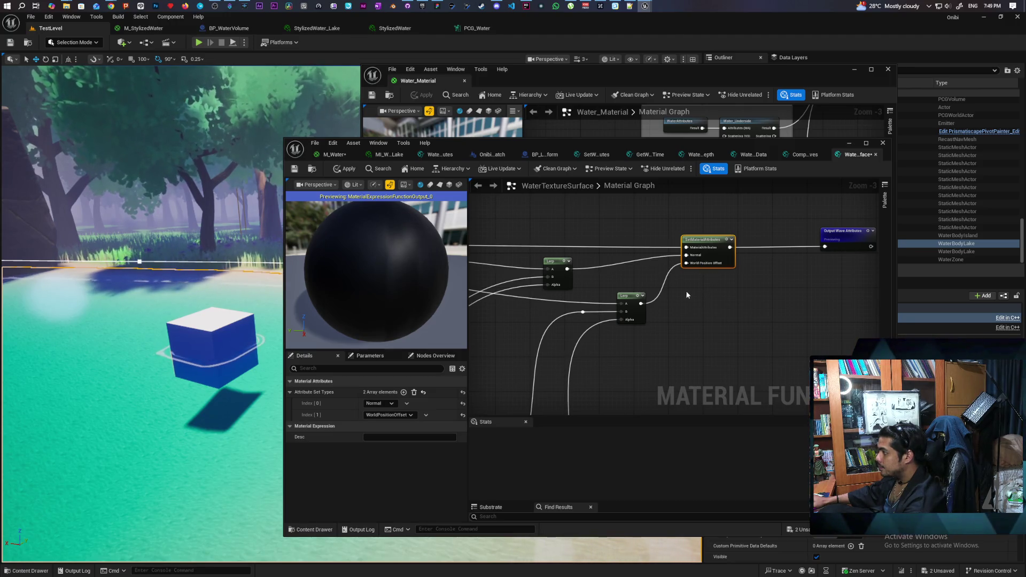
left_click(345, 169)
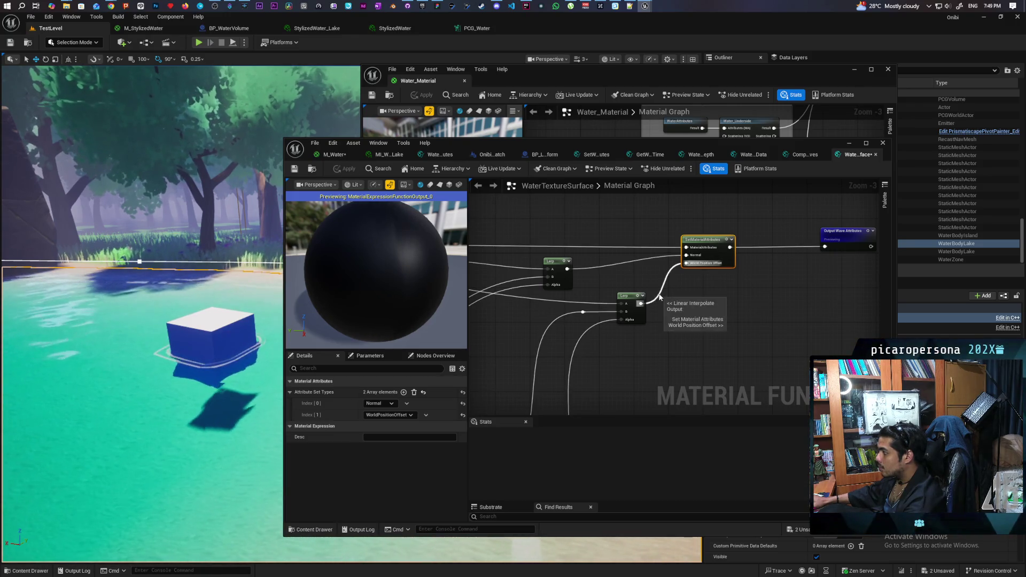
- Break the lower Lerp's World Position Offset link and retest the Normal link, saving each time
left_click(641, 303, "alt")
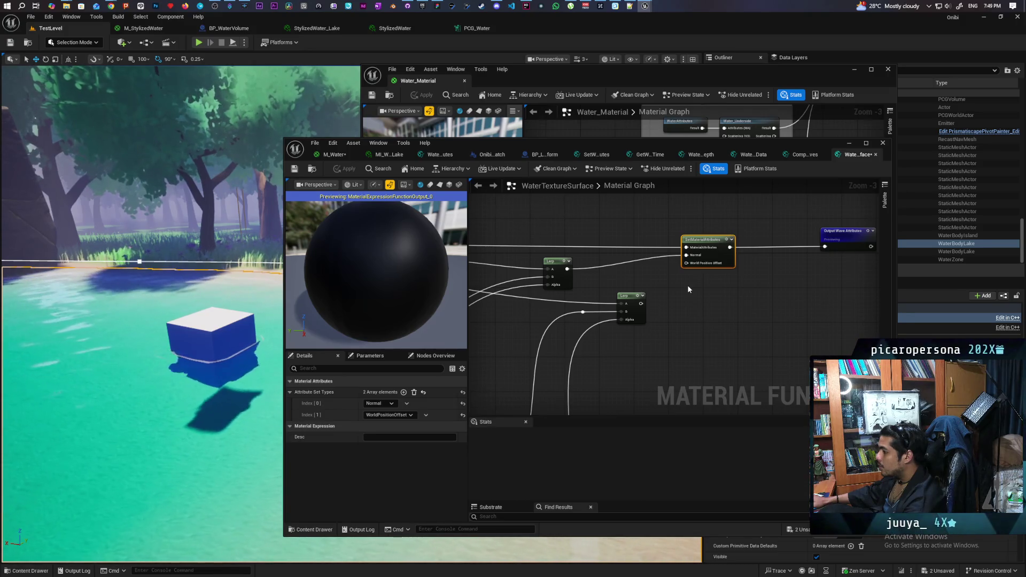
mouse_move(642, 304)
left_mouse_down()
mouse_move(679, 309)
mouse_move(675, 276)
mouse_move(689, 267)
left_mouse_up()
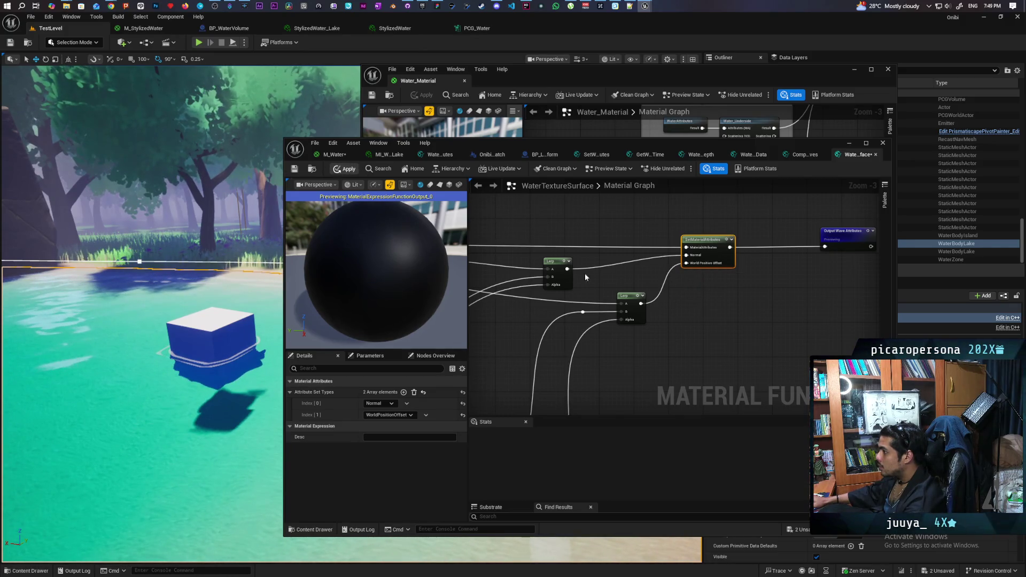
key("ctrl+s")
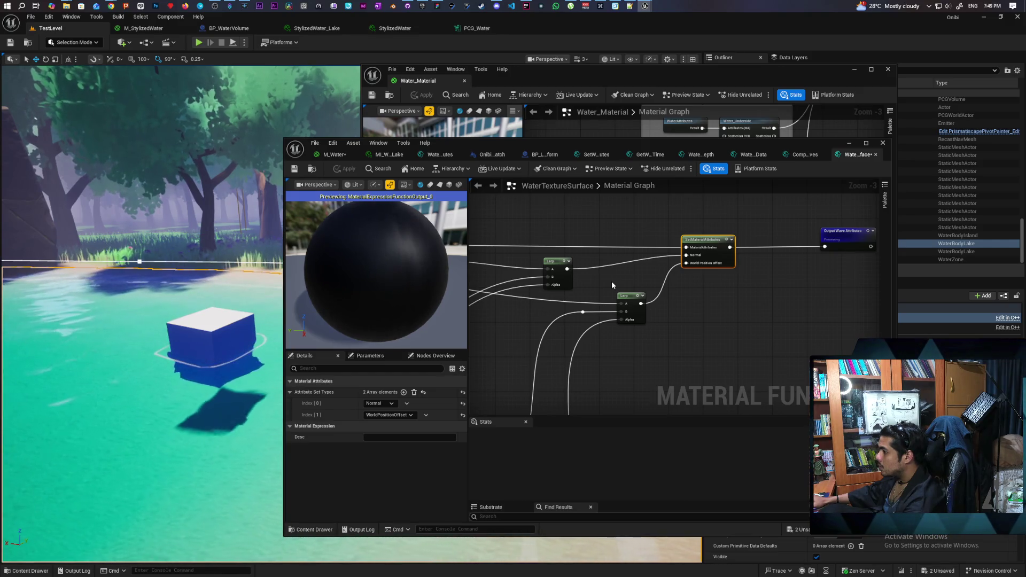
left_click(598, 264, "alt")
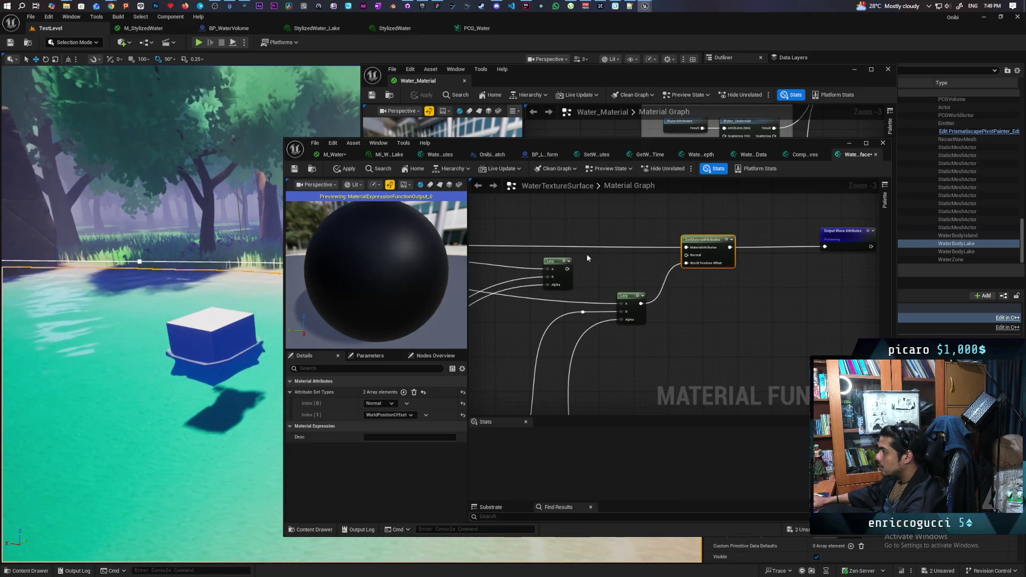
key("ctrl+s")
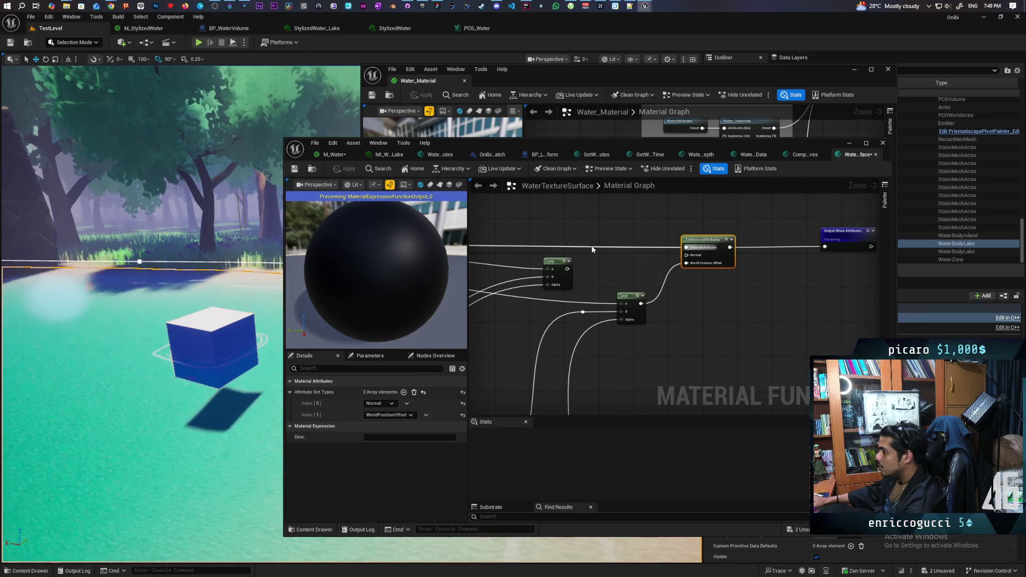
mouse_move(566, 271)
left_mouse_down()
mouse_move(710, 269)
mouse_move(687, 255)
left_mouse_up()
- Survey the whole function network, including its left part
left_click_drag(599, 280, 796, 249)
scroll(717, 277, "down", 2)
mouse_move(717, 277)
left_mouse_down()
mouse_move(765, 259)
mouse_move(775, 217)
mouse_move(737, 268)
mouse_move(761, 248)
left_mouse_up()
mouse_move(543, 393)
left_mouse_down()
mouse_move(586, 320)
mouse_move(711, 306)
mouse_move(716, 278)
mouse_move(693, 297)
left_mouse_up()
- Break the Normalize-to-Lerp B link and apply the test to the level
scroll(717, 278, "up", 1)
scroll(596, 309, "up", 1)
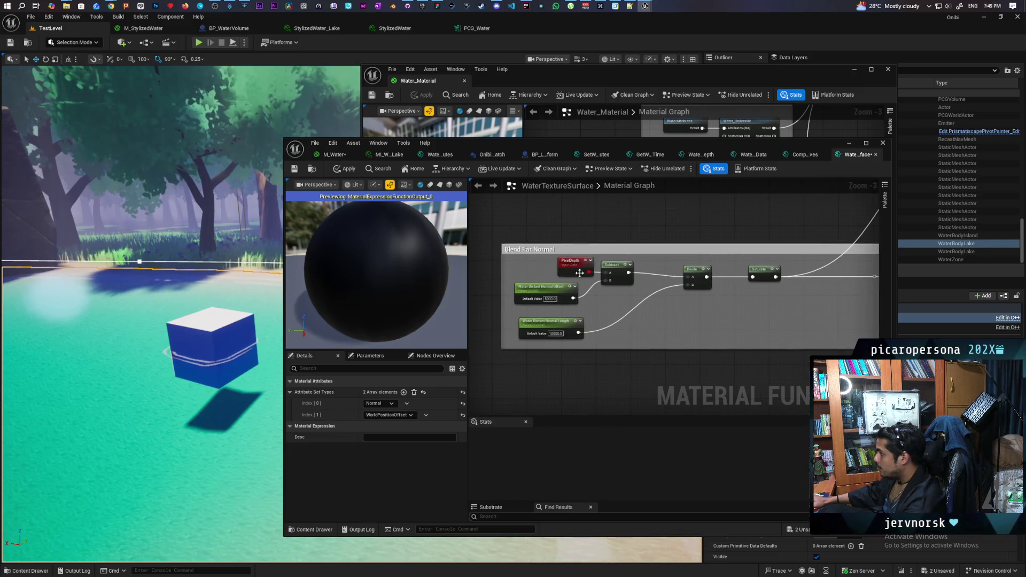
mouse_move(822, 302)
left_mouse_down()
mouse_move(741, 261)
mouse_move(637, 338)
mouse_move(786, 294)
mouse_move(748, 299)
mouse_move(691, 336)
mouse_move(745, 352)
mouse_move(703, 302)
mouse_move(430, 300)
mouse_move(532, 284)
mouse_move(607, 290)
mouse_move(573, 291)
mouse_move(654, 268)
mouse_move(687, 244)
mouse_move(630, 284)
left_mouse_up()
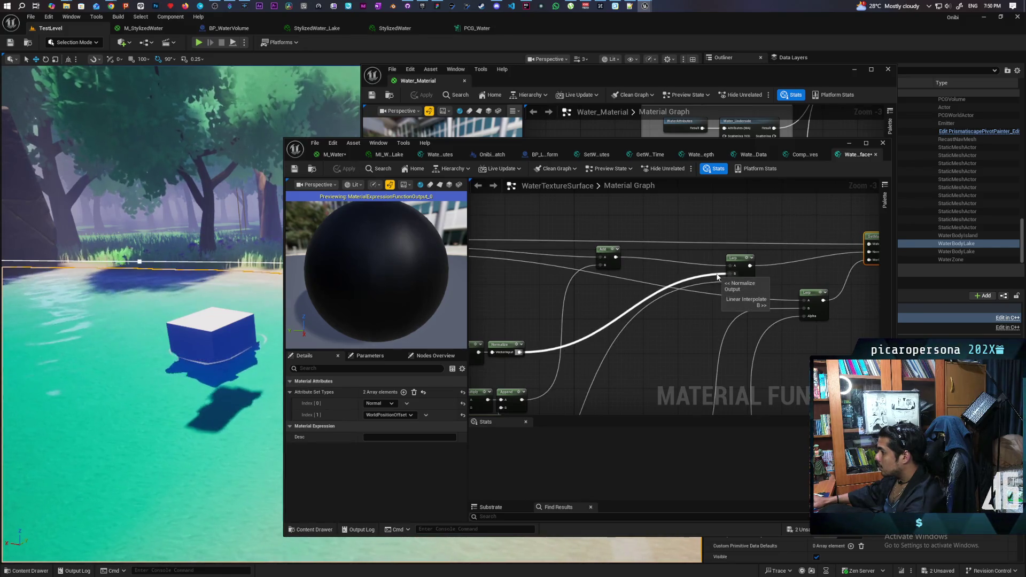
left_click(717, 276, "alt")
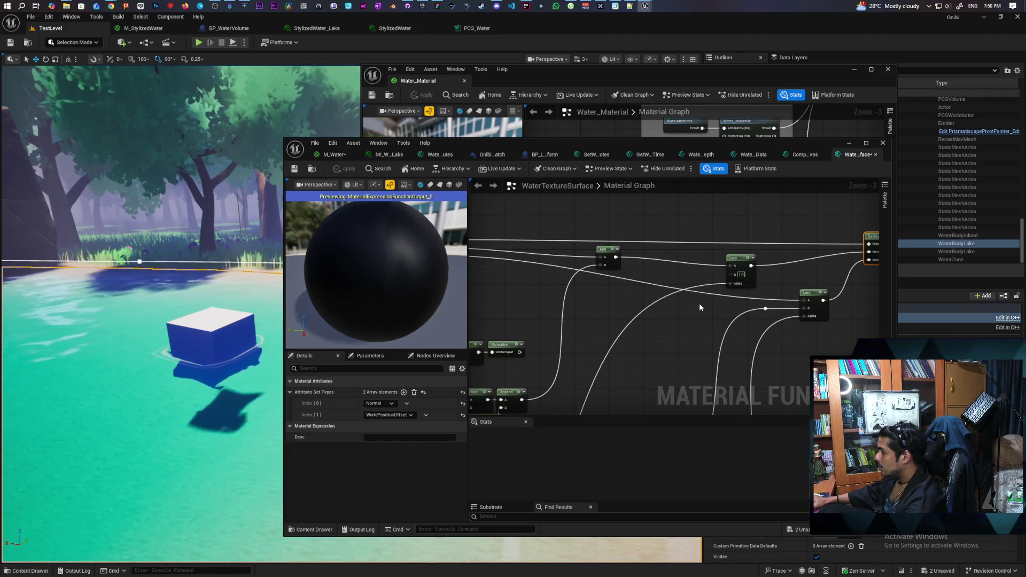
left_click(686, 324)
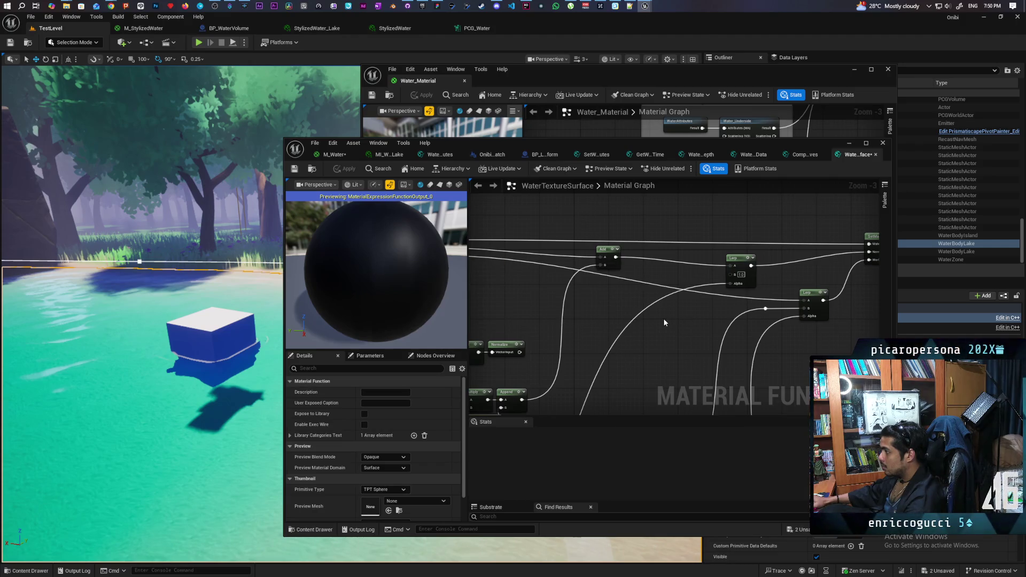
key("ctrl+s")
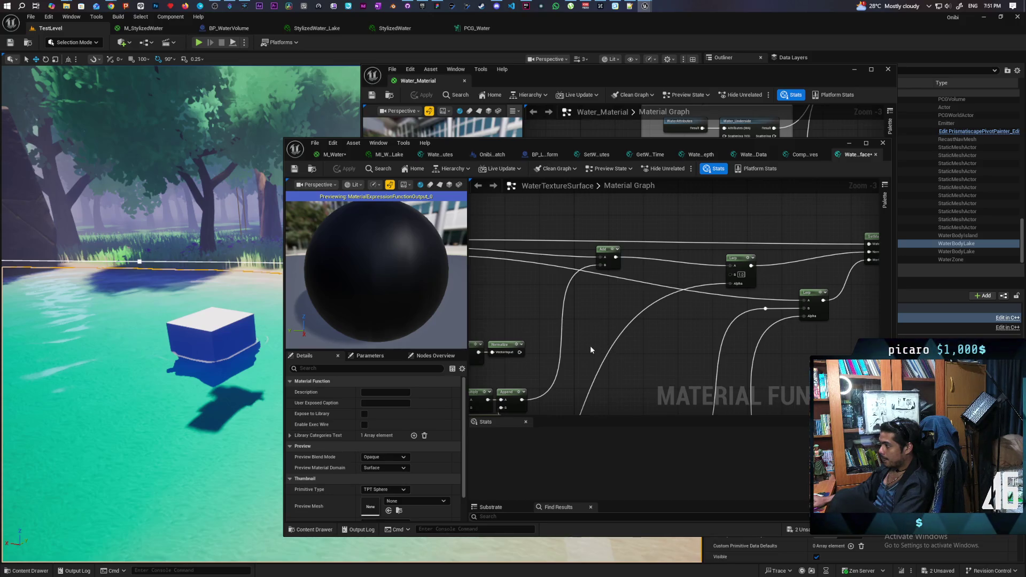
right_click(575, 322)
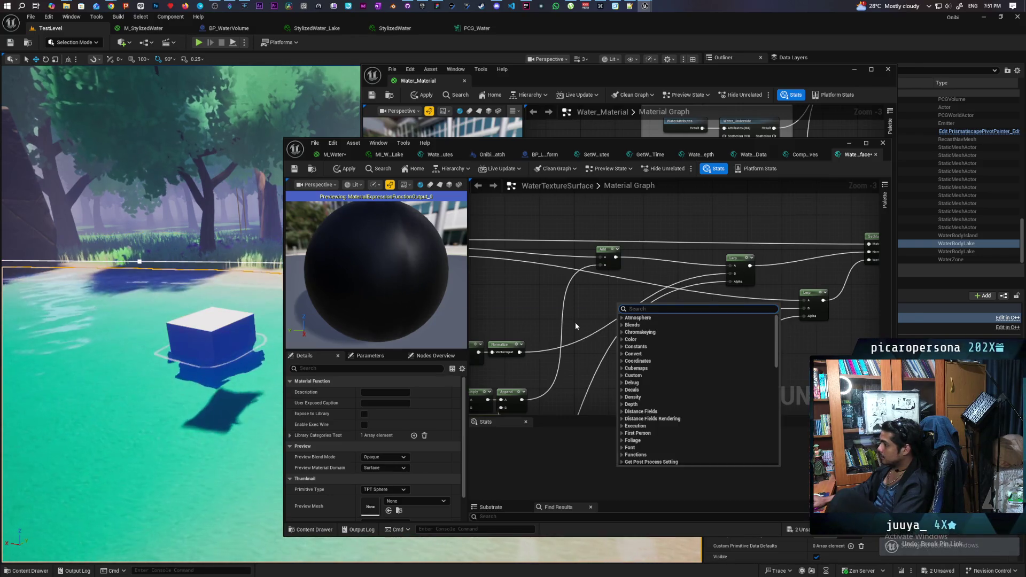
- Replace the Lerp's A input from Add with a constant 1 and apply
key("Escape")
mouse_move(581, 322)
left_mouse_down()
mouse_move(630, 355)
mouse_move(749, 305)
mouse_move(667, 312)
mouse_move(729, 287)
mouse_move(672, 334)
mouse_move(556, 374)
mouse_move(662, 303)
left_mouse_up()
left_click(705, 270, "alt")
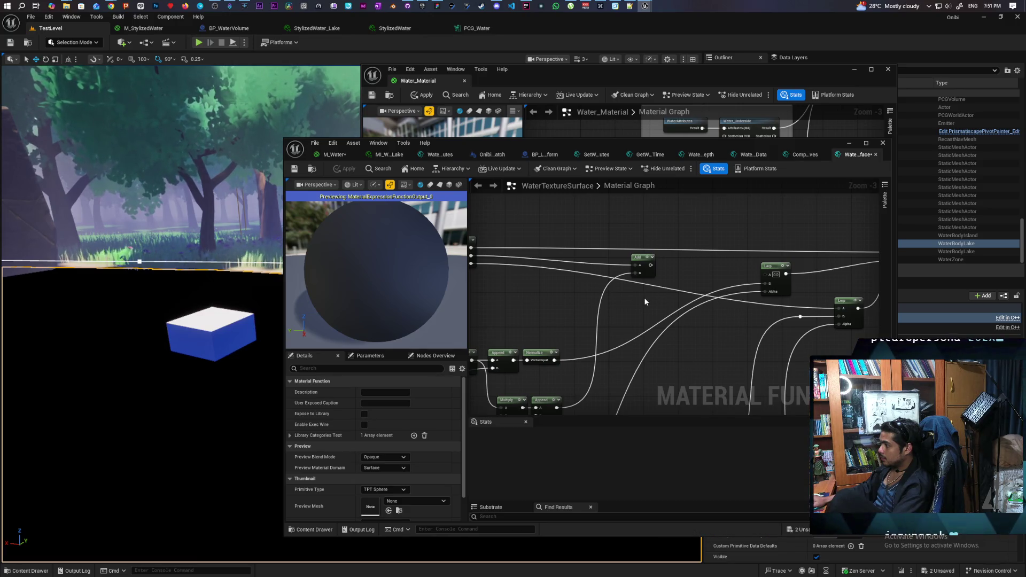
left_click(776, 275)
type("1")
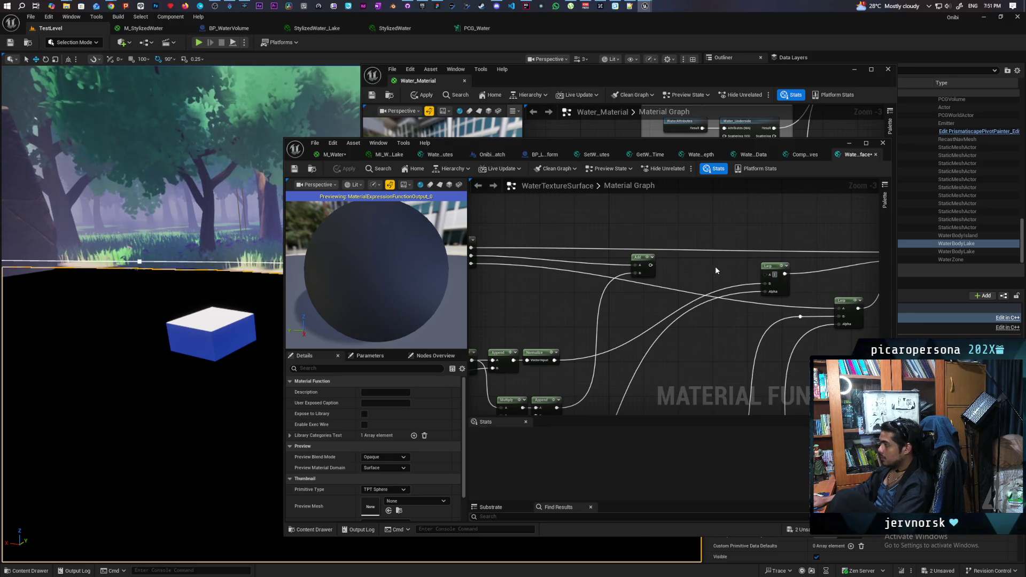
left_click(715, 266)
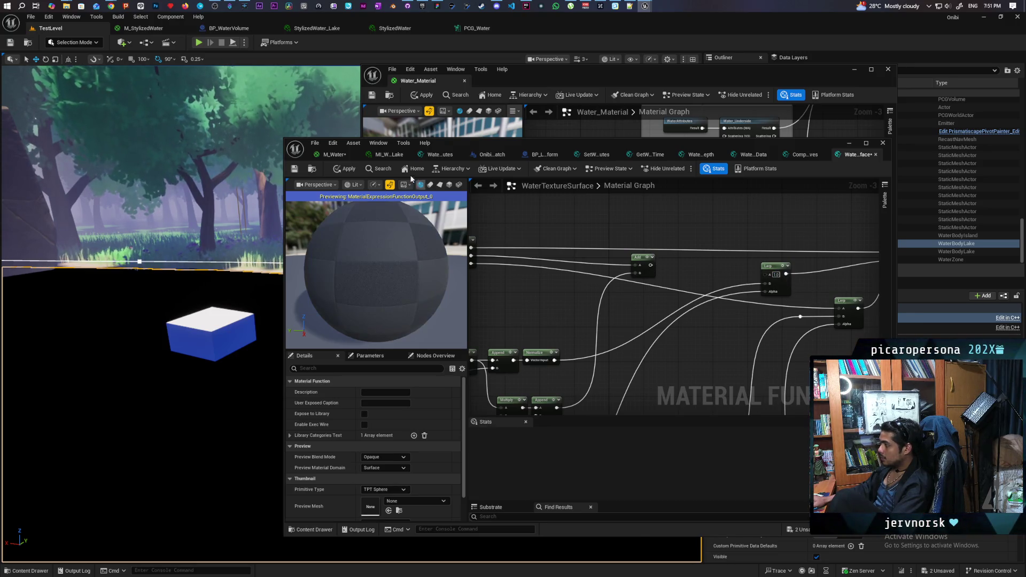
left_click(340, 170)
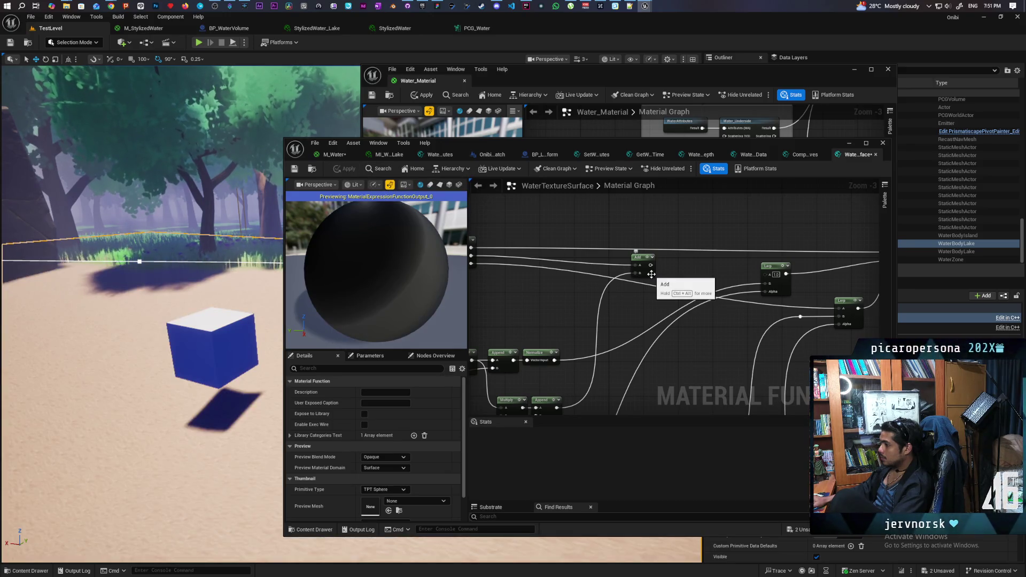
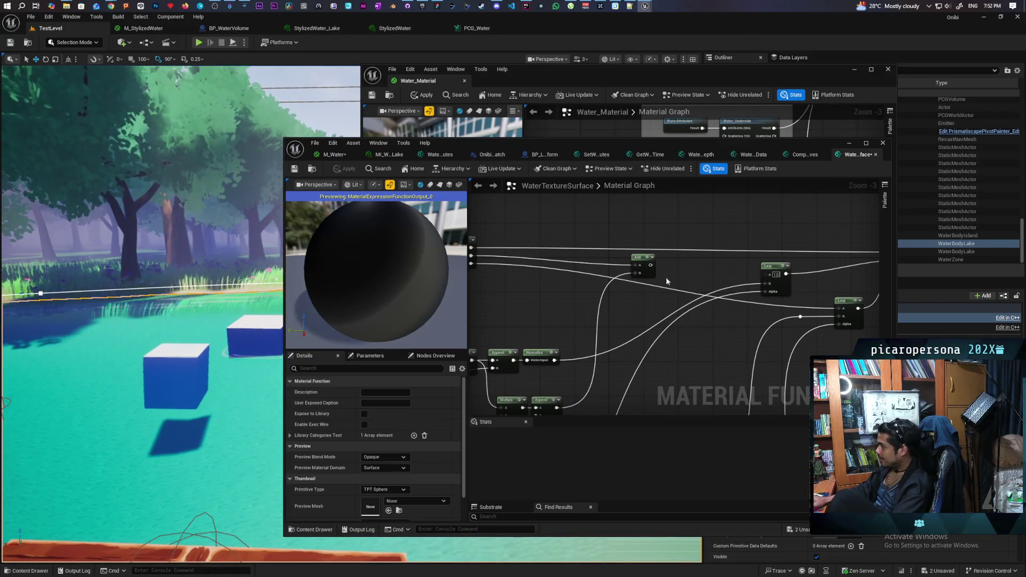
- Wire the Add node output and the Normal output into the Lerp node's inputs
left_click_drag(634, 292, 849, 261)
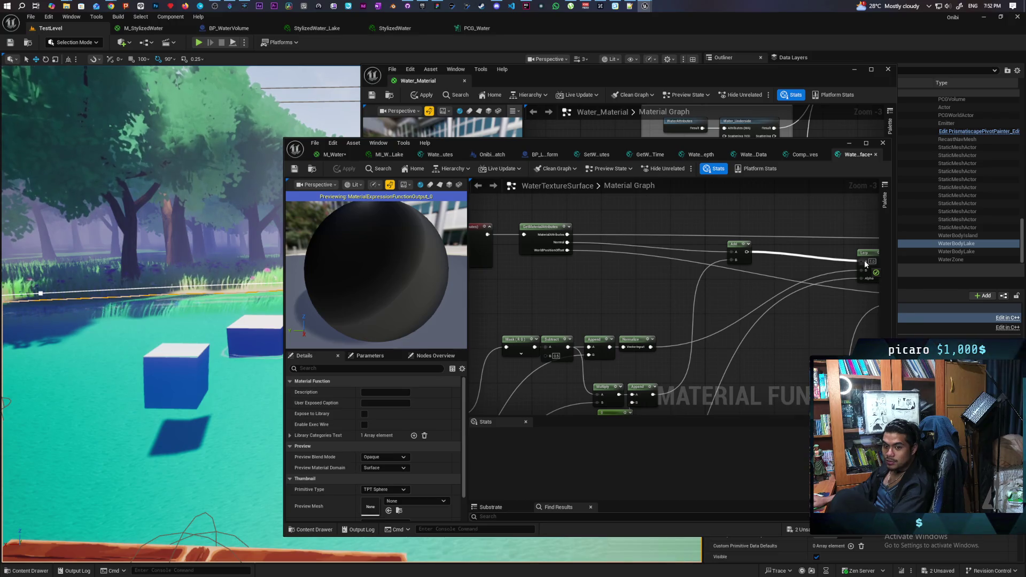
left_click_drag(864, 259, 864, 260)
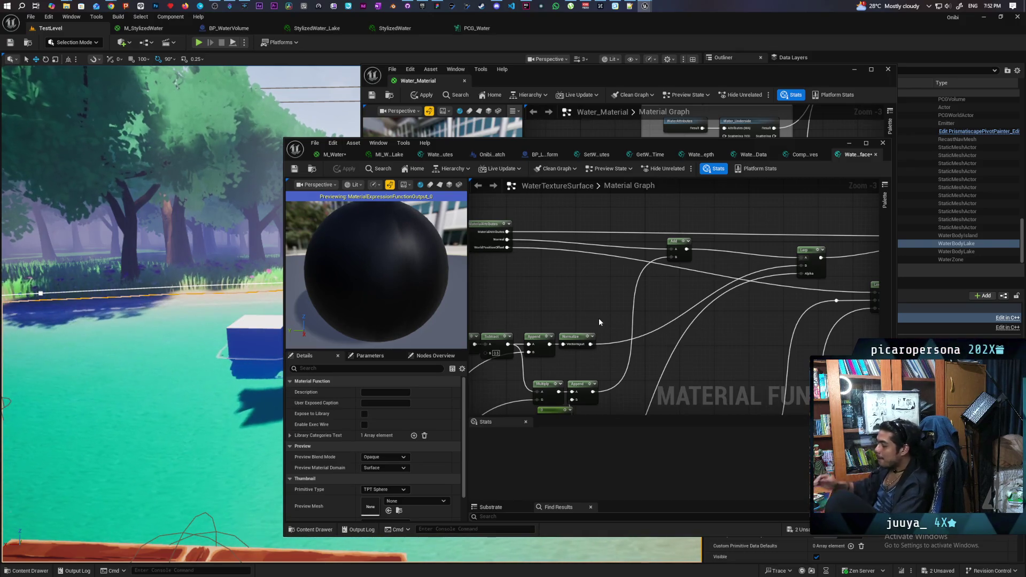
mouse_move(604, 313)
left_mouse_down()
mouse_move(639, 266)
mouse_move(636, 281)
mouse_move(692, 309)
mouse_move(799, 296)
mouse_move(761, 347)
mouse_move(694, 359)
mouse_move(700, 342)
mouse_move(608, 327)
left_mouse_up()
left_click_drag(626, 287, 650, 296)
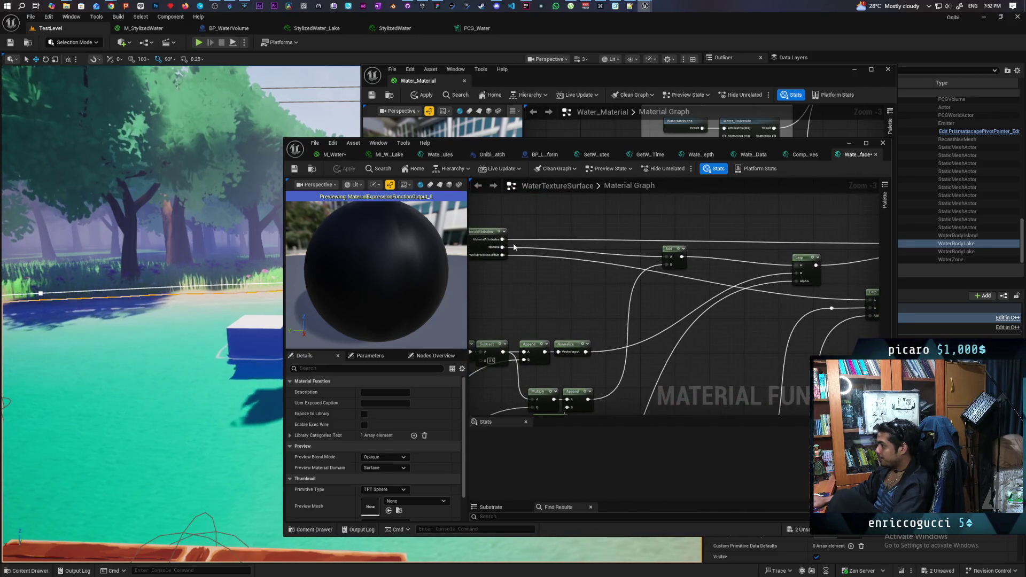
left_click_drag(508, 250, 816, 265)
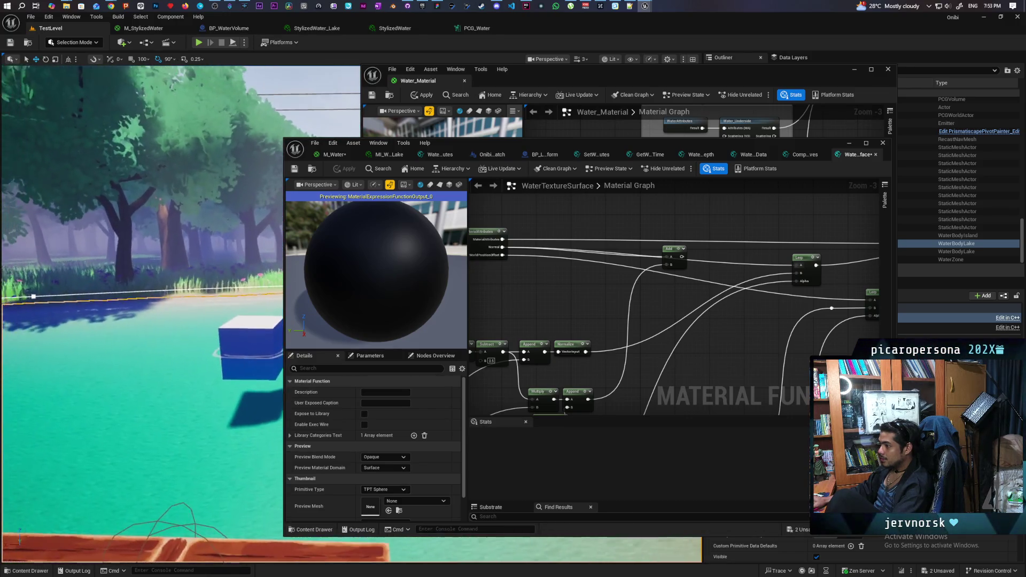
left_click_drag(682, 256, 797, 273)
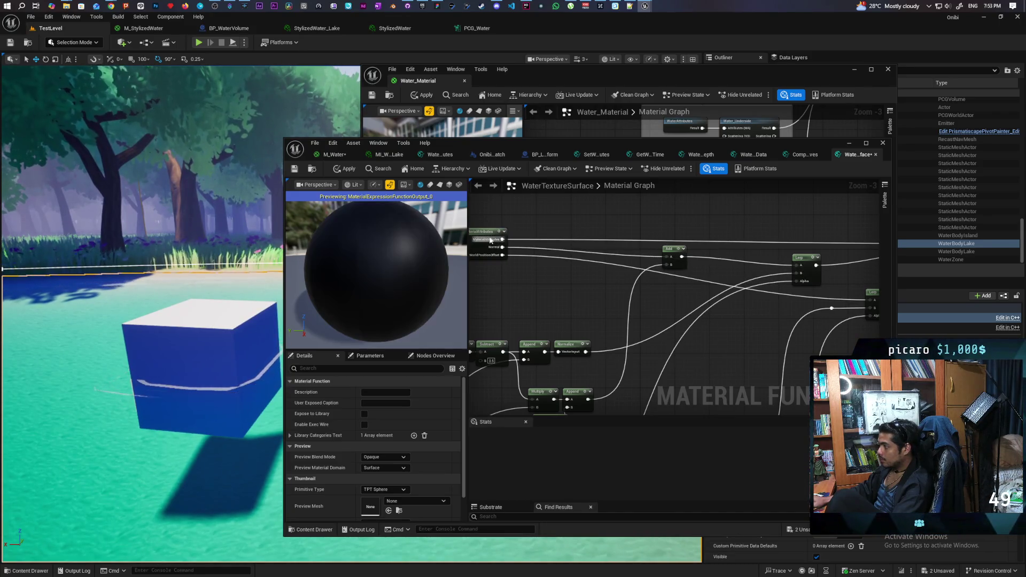
- Apply the WaterTextureSurface changes and inspect the constant 0 node
key("ctrl+s")
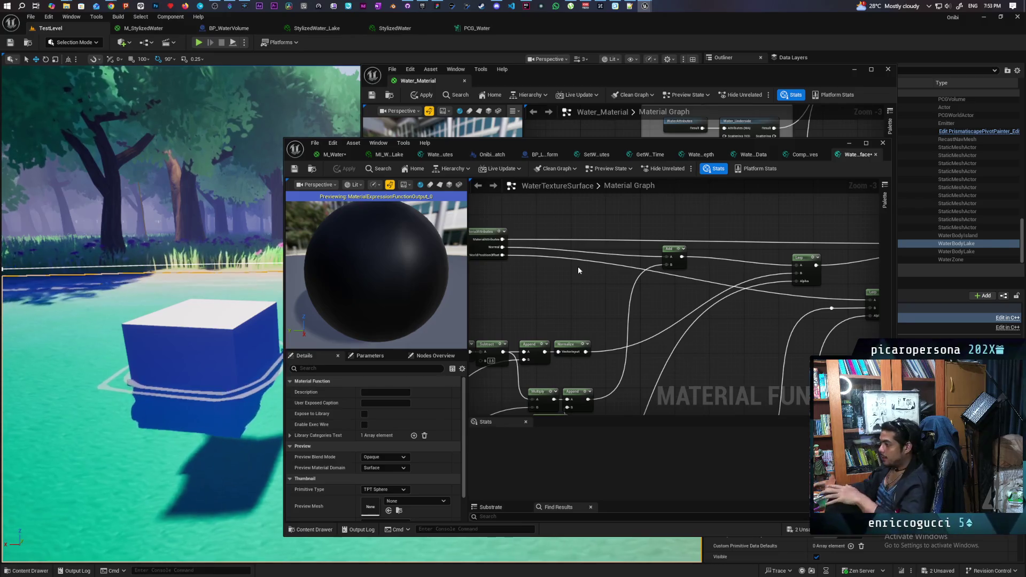
scroll(605, 291, "down", 2)
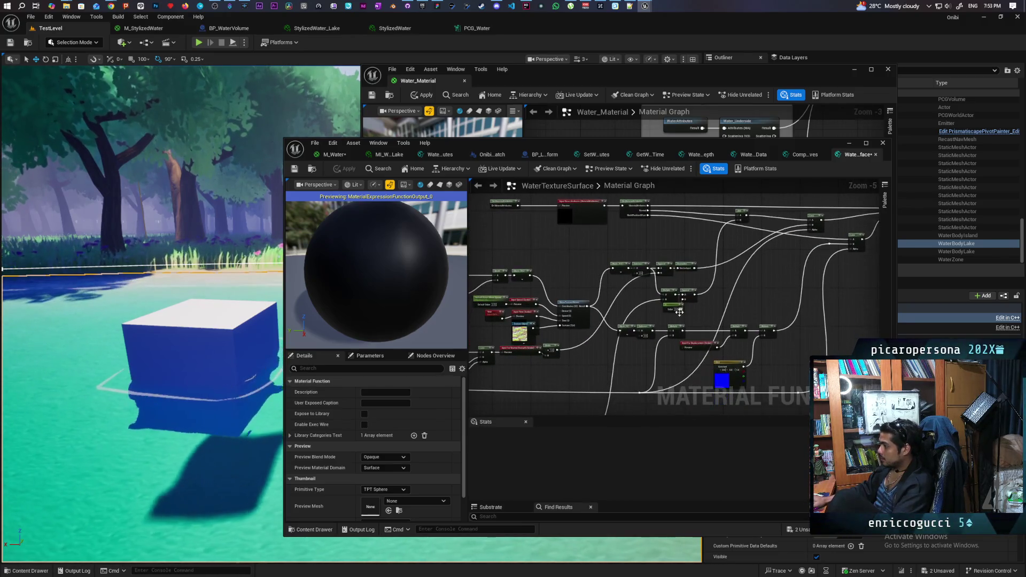
scroll(727, 277, "up", 1)
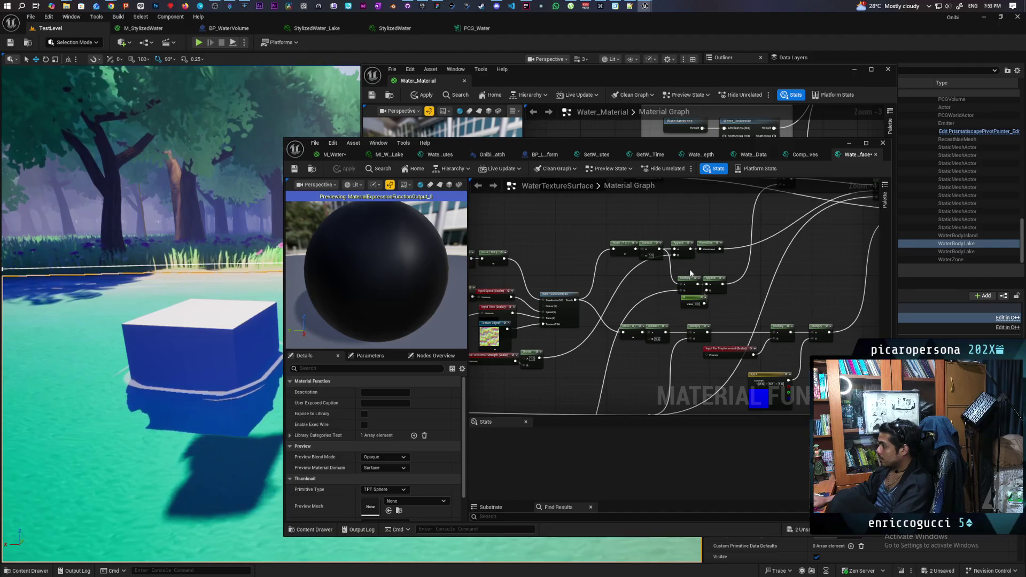
left_click_drag(737, 301, 736, 299)
scroll(748, 280, "up", 3)
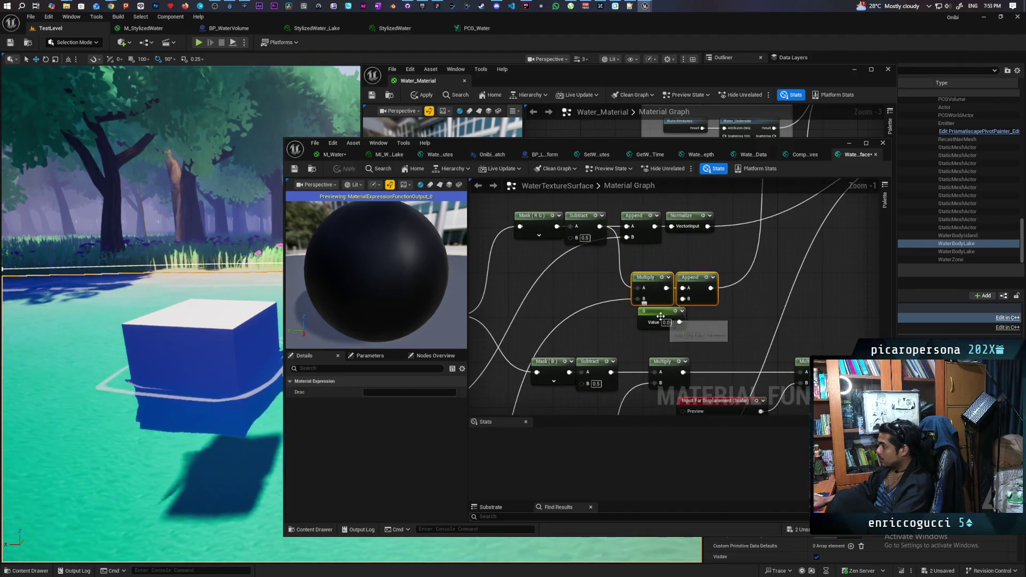
left_click(645, 326)
scroll(748, 286, "down", 5)
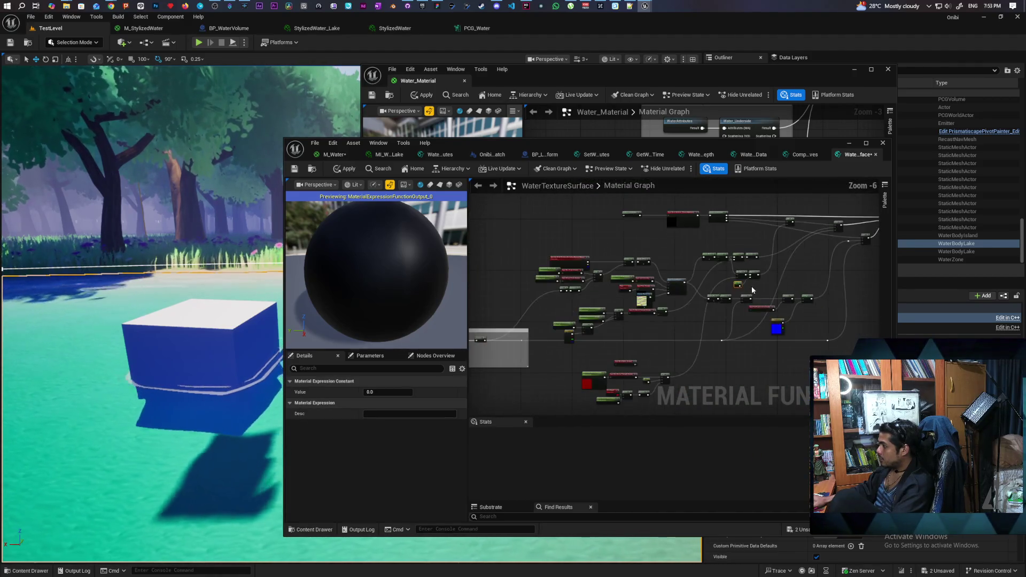
scroll(669, 347, "up", 3)
- Box-select and review the nodes around Lerp, PixelDepth and the Input Wave Attributes
mouse_move(537, 242)
left_mouse_down()
mouse_move(751, 343)
mouse_move(767, 365)
left_mouse_up()
left_click(673, 369)
mouse_move(482, 298)
left_mouse_down()
mouse_move(755, 350)
mouse_move(762, 373)
left_mouse_up()
left_click(709, 355)
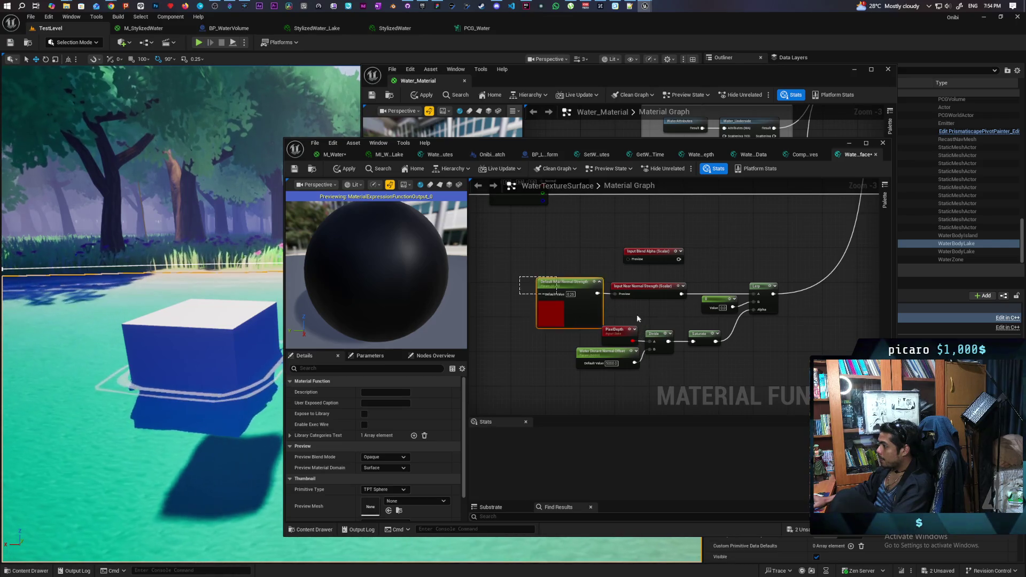
left_click_drag(637, 316, 788, 360)
mouse_move(766, 247)
left_mouse_down()
mouse_move(688, 339)
mouse_move(677, 290)
mouse_move(657, 378)
mouse_move(625, 332)
left_mouse_up()
scroll(625, 332, "down", 3)
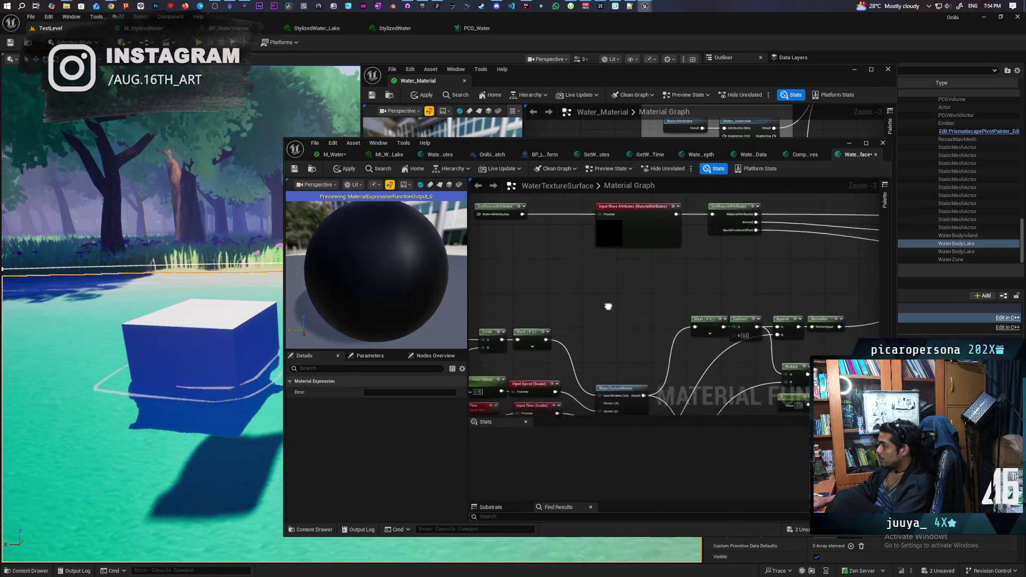
- Select the Normal Maps group nodes in Water_Material, then bring the M_Water editor forward
scroll(688, 241, "up", 2)
mouse_move(689, 240)
left_mouse_down()
mouse_move(766, 276)
mouse_move(660, 284)
left_mouse_up()
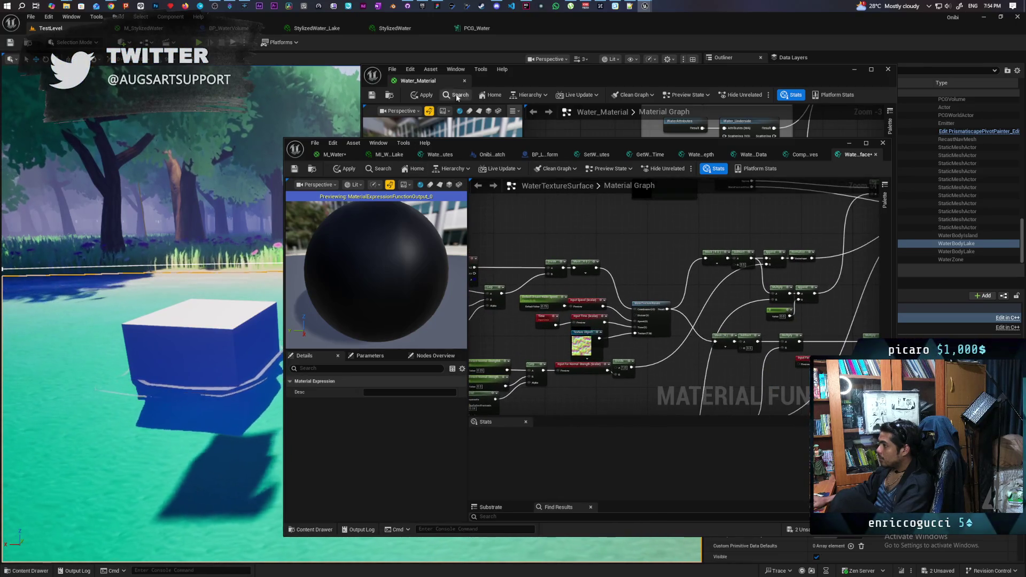
left_click(550, 79)
scroll(584, 152, "down", 4)
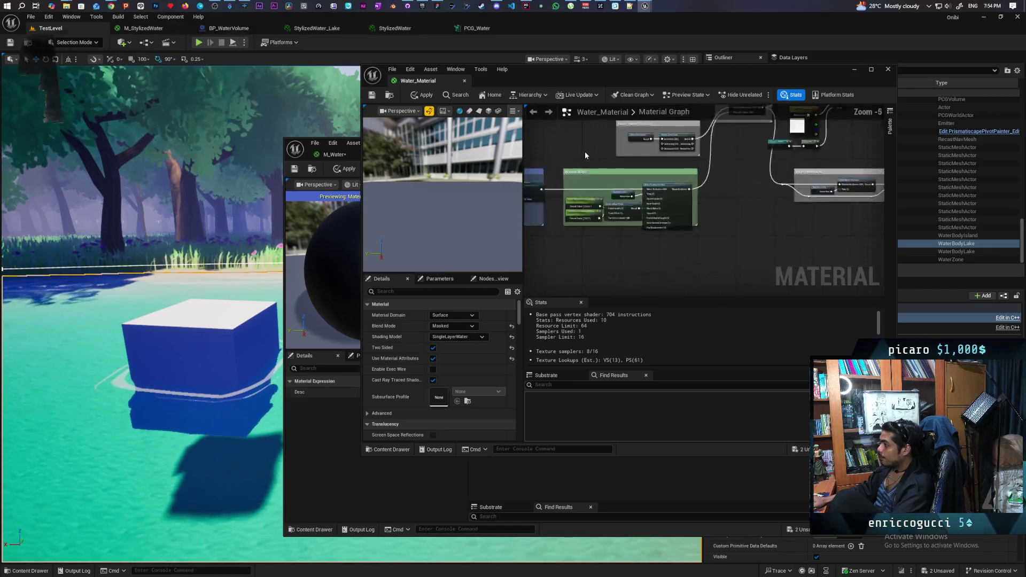
scroll(590, 199, "up", 2)
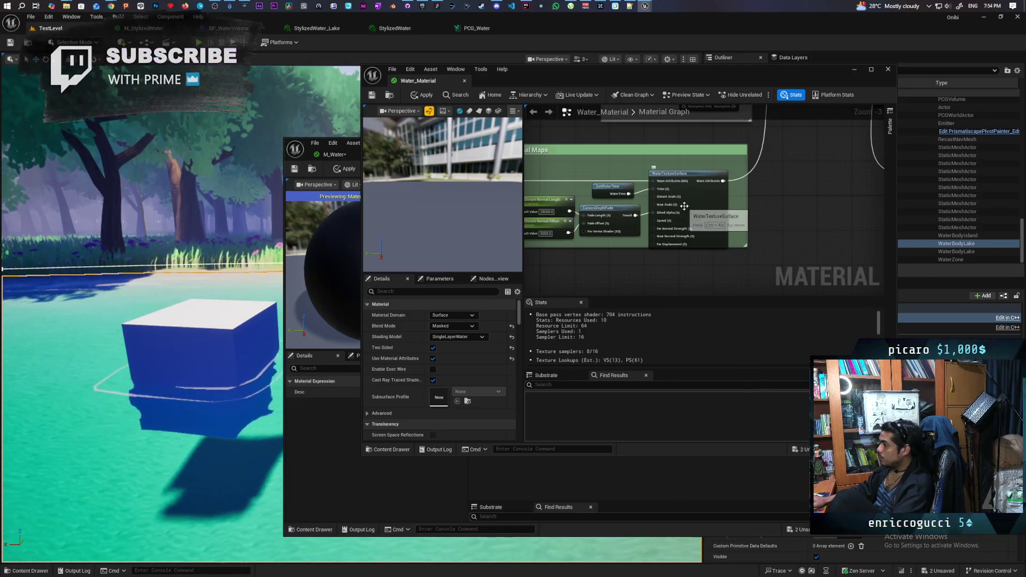
scroll(623, 220, "up", 1)
scroll(624, 220, "up", 1)
mouse_move(580, 247)
left_mouse_down()
mouse_move(732, 182)
mouse_move(737, 162)
left_mouse_up()
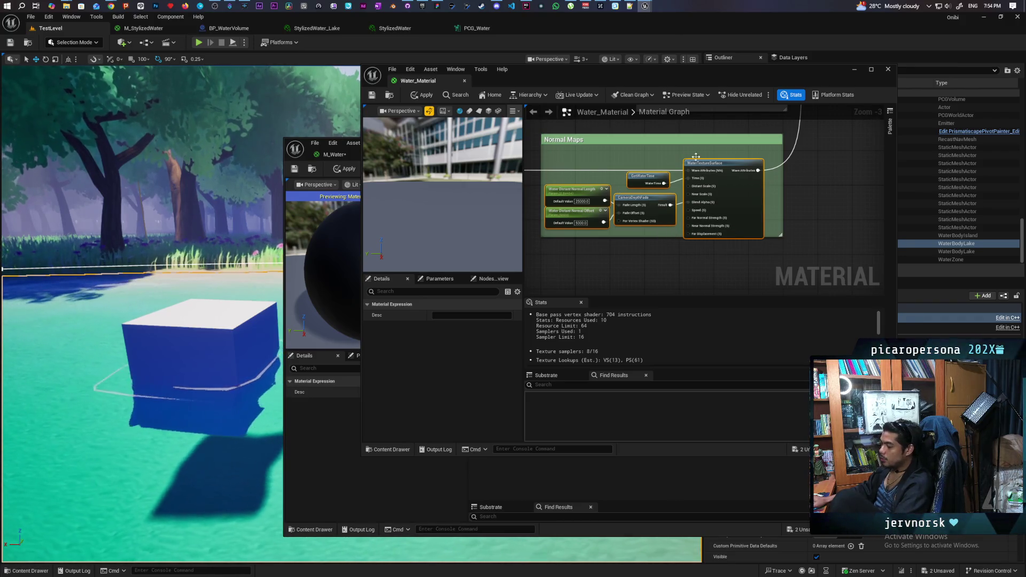
left_click(337, 428)
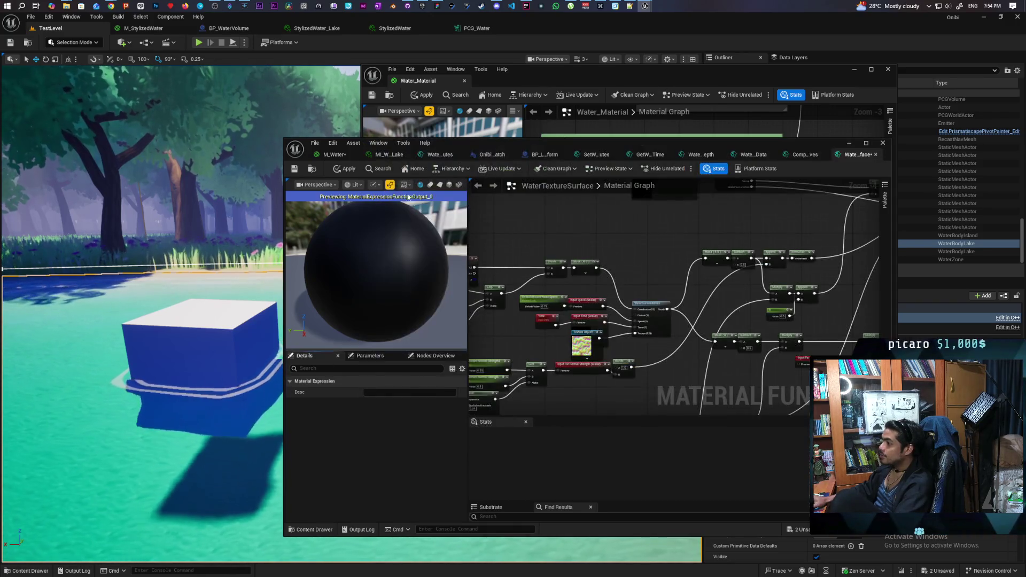
scroll(613, 362, "up", 8)
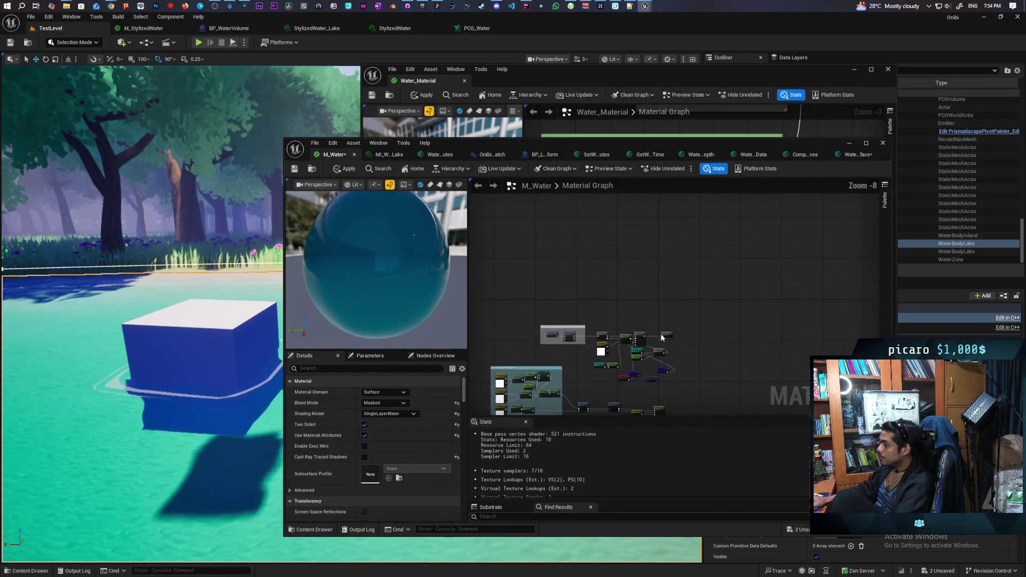
- Move the Basic Water Shading group left to clear space in the M_Water graph
mouse_move(738, 313)
left_mouse_down()
mouse_move(678, 320)
mouse_move(625, 370)
left_mouse_up()
left_click_drag(644, 264, 666, 242)
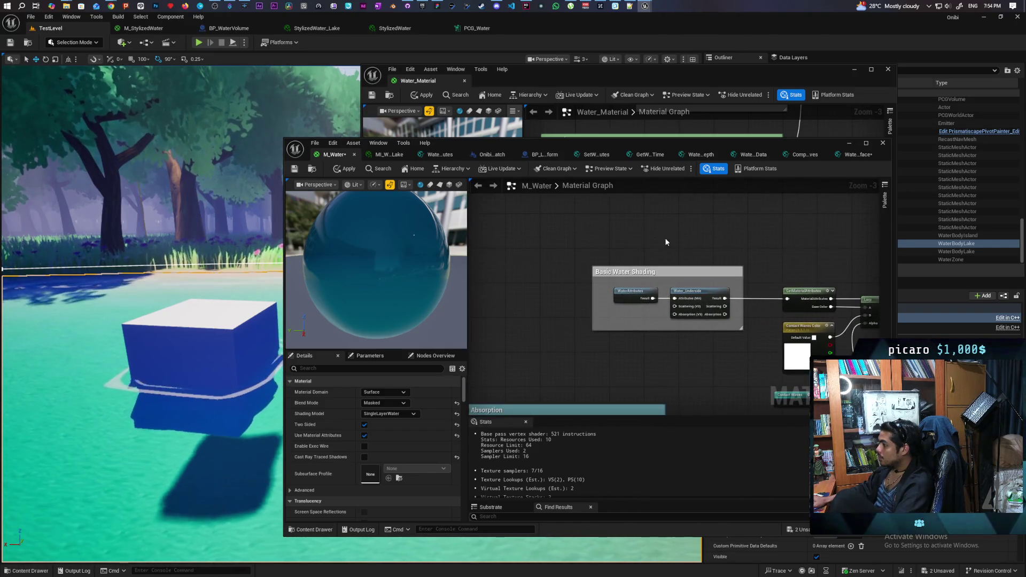
mouse_move(581, 249)
left_mouse_down()
mouse_move(711, 350)
mouse_move(807, 323)
mouse_move(678, 328)
mouse_move(697, 339)
left_mouse_up()
left_click_drag(694, 282, 516, 279)
left_click_drag(602, 251, 650, 248)
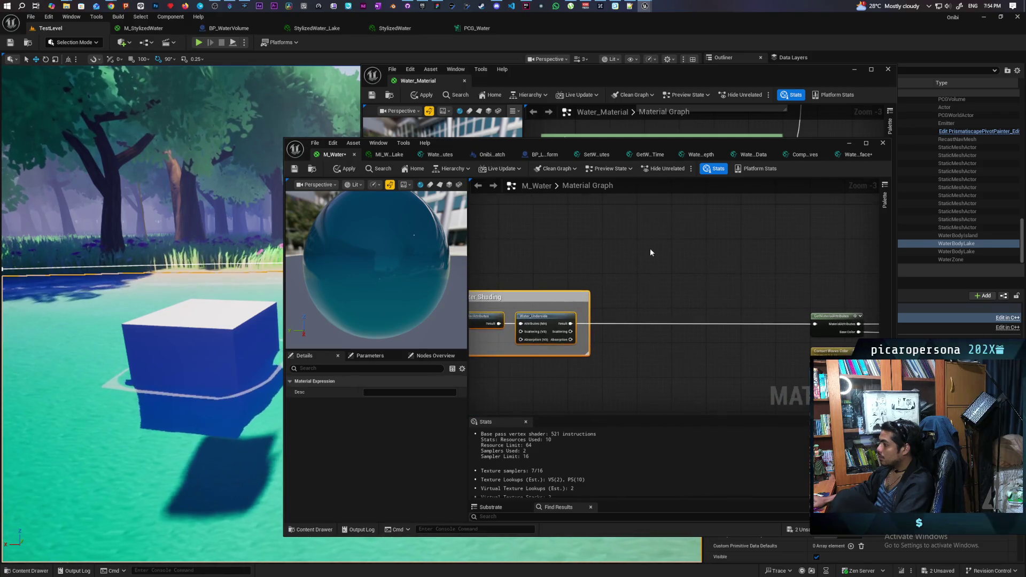
- Paste the normal-map nodes, wire Water_Underside through WaterTextureSurface into GetMaterialAttributes, then apply and save
left_click(649, 242)
left_click(648, 252)
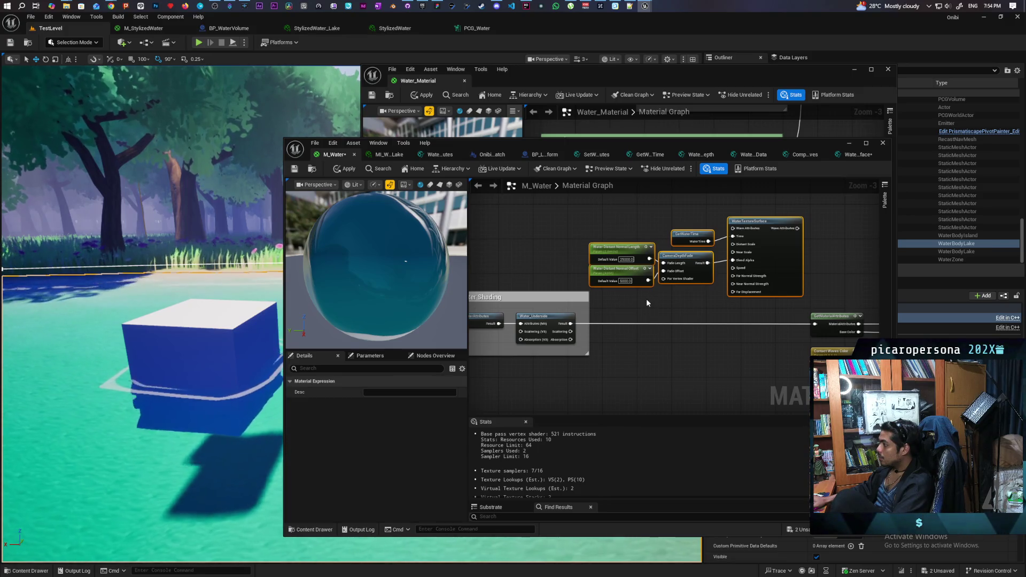
left_click_drag(572, 323, 732, 234)
left_click_drag(798, 228, 819, 327)
left_click(348, 169)
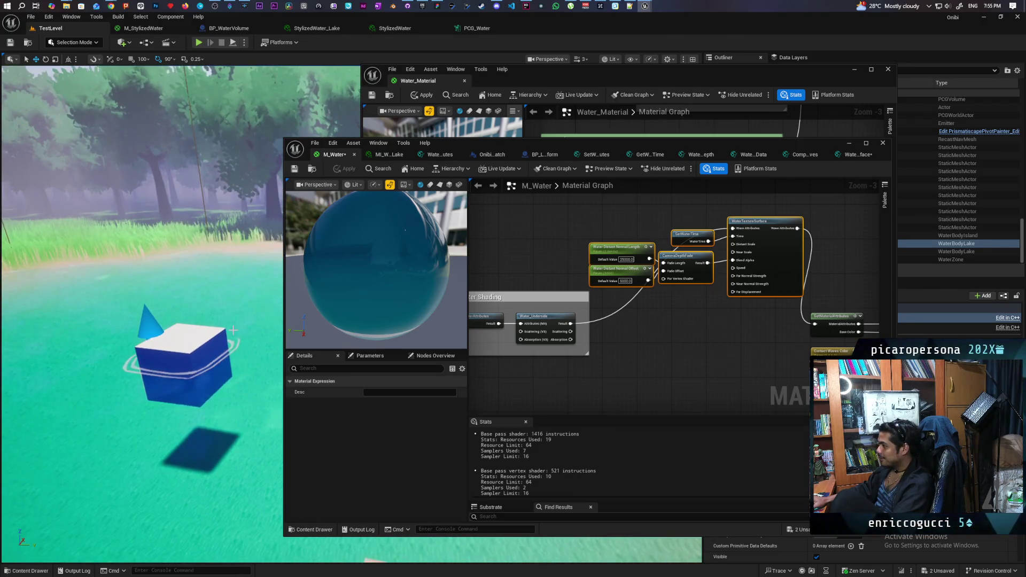
left_click(295, 170)
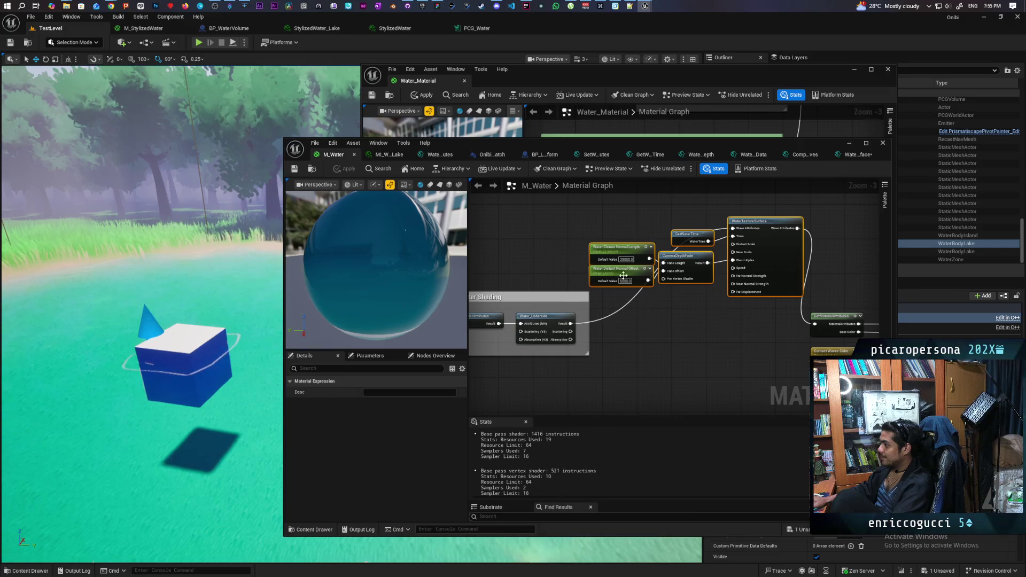
- Link the underside output toward the GetMaterialAttributes node
scroll(232, 424, "down", 5)
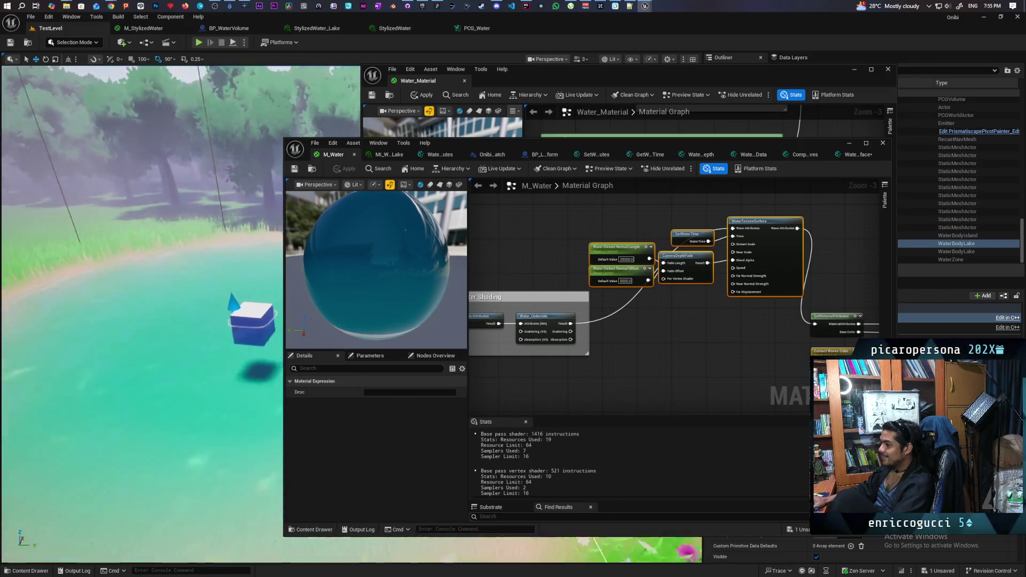
scroll(250, 411, "up", 4)
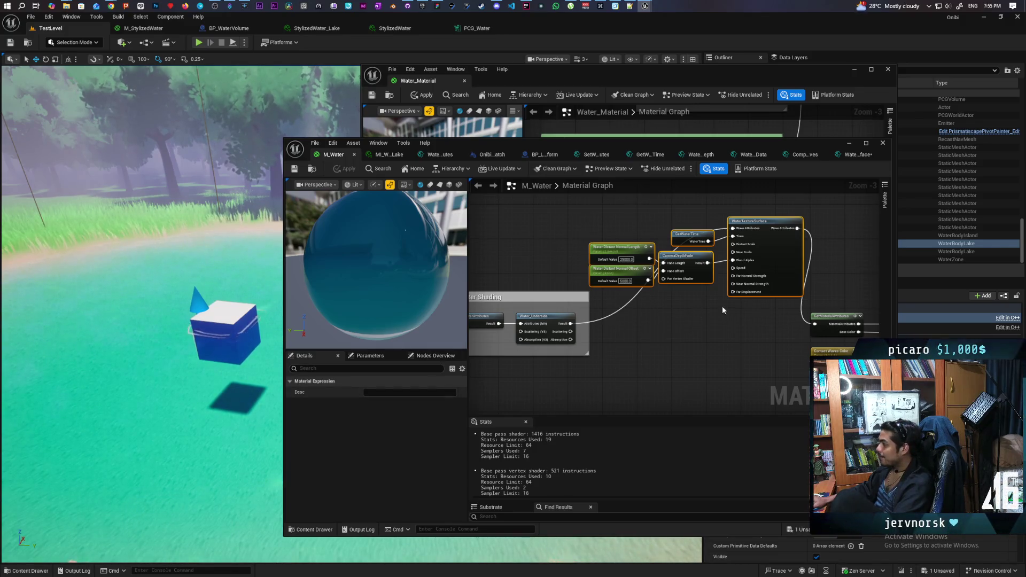
scroll(733, 294, "up", 2)
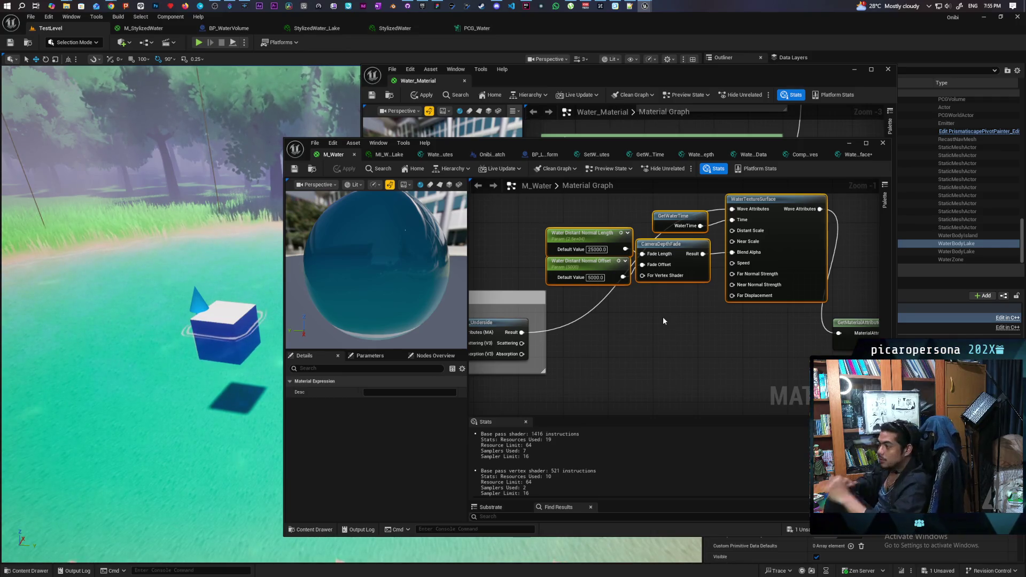
scroll(606, 329, "down", 2)
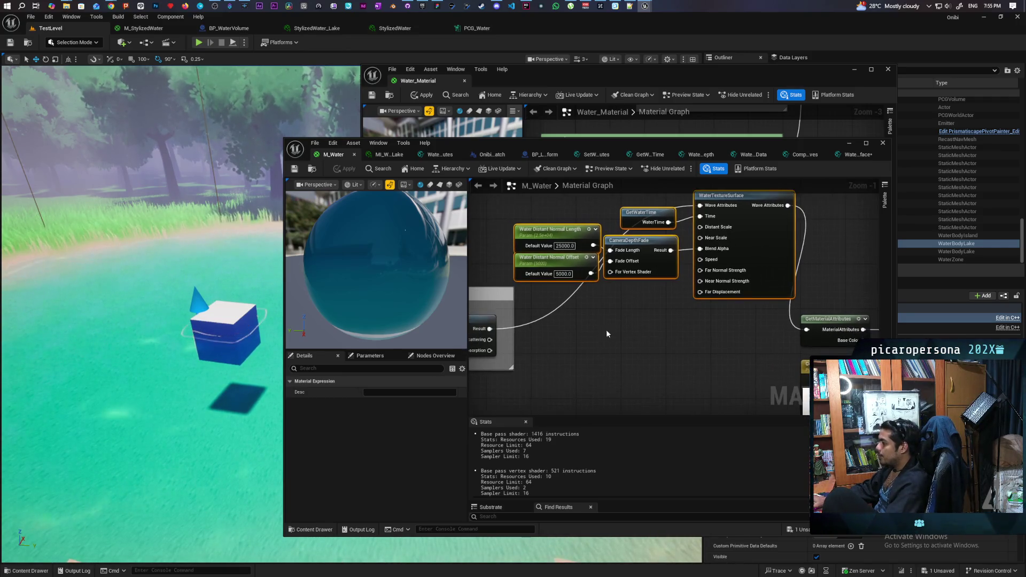
left_click_drag(516, 328, 771, 332)
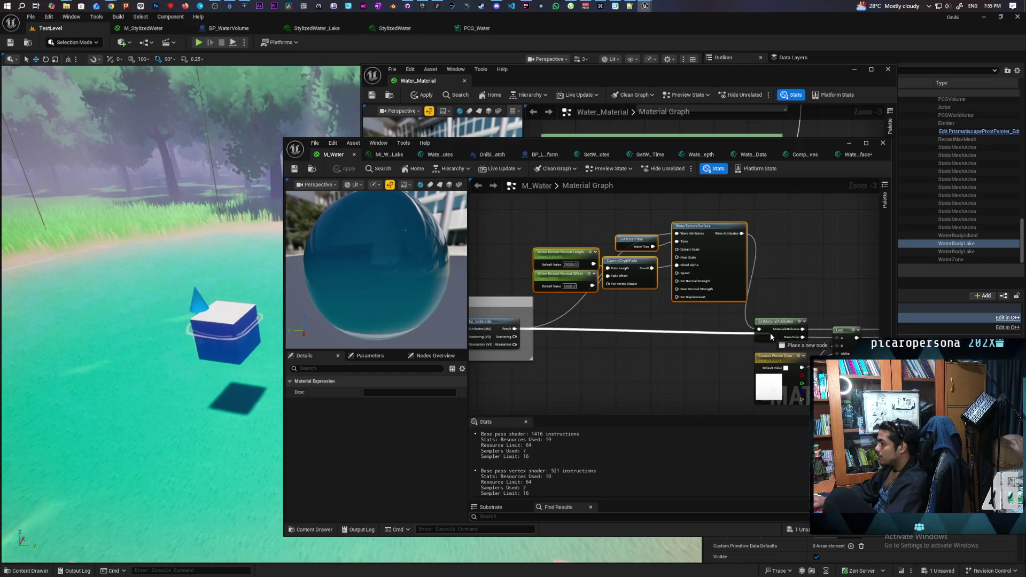
- Route SetMaterialAttributes into Wave Attributes and WaterTextureSurface into Material Attributes, then apply
scroll(662, 337, "down", 3)
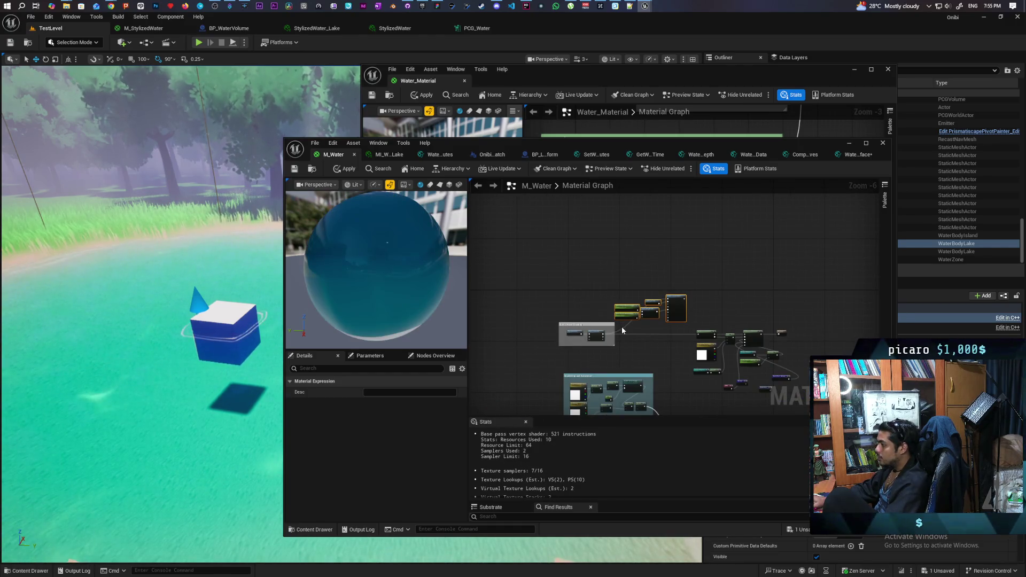
left_click_drag(648, 311, 791, 318)
scroll(797, 344, "up", 4)
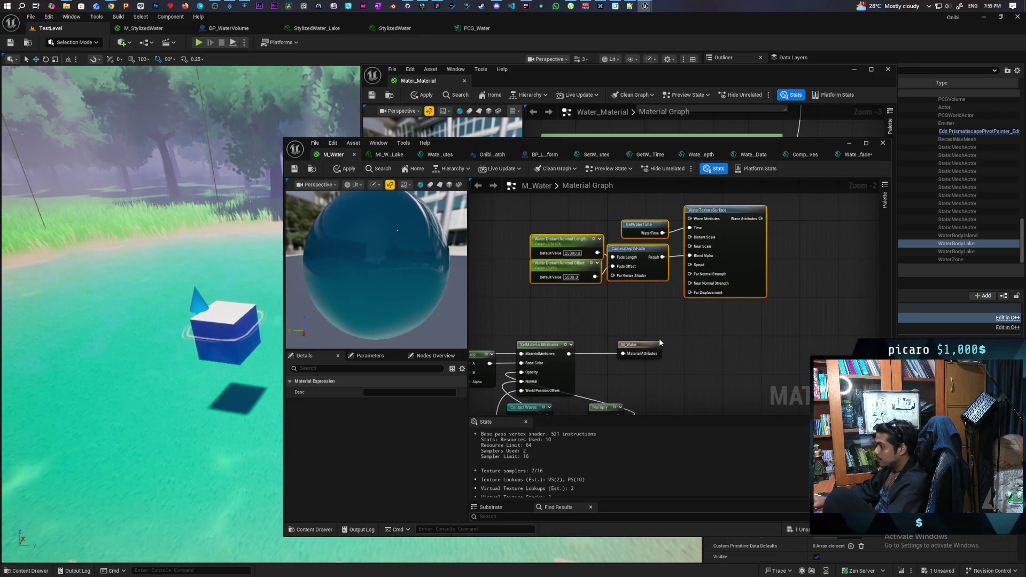
left_click_drag(656, 345, 799, 345)
mouse_move(570, 353)
left_mouse_down()
mouse_move(698, 229)
mouse_move(690, 219)
left_mouse_up()
mouse_move(760, 219)
left_mouse_down()
mouse_move(730, 294)
mouse_move(744, 354)
mouse_move(767, 353)
left_mouse_up()
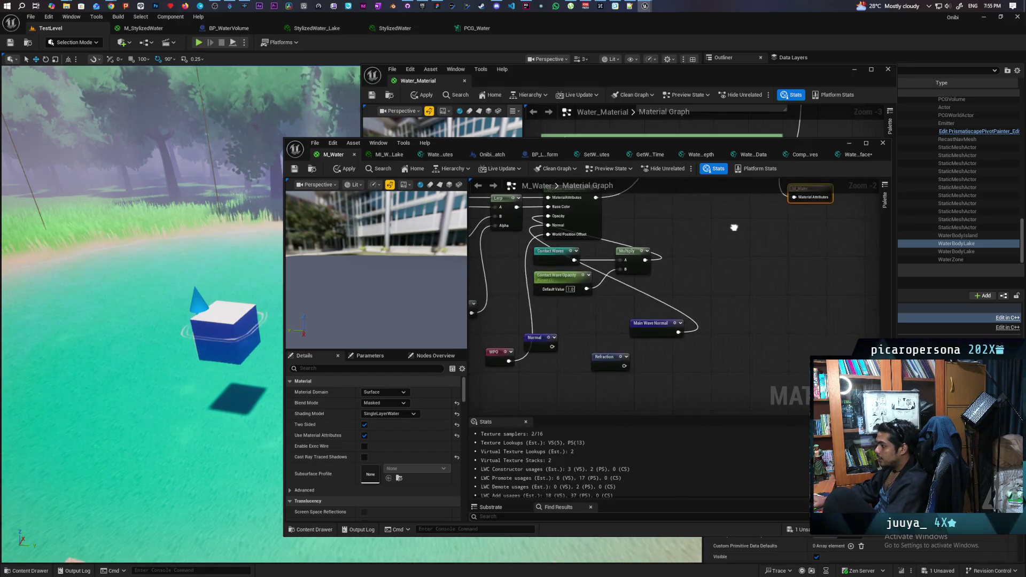
left_click(345, 168)
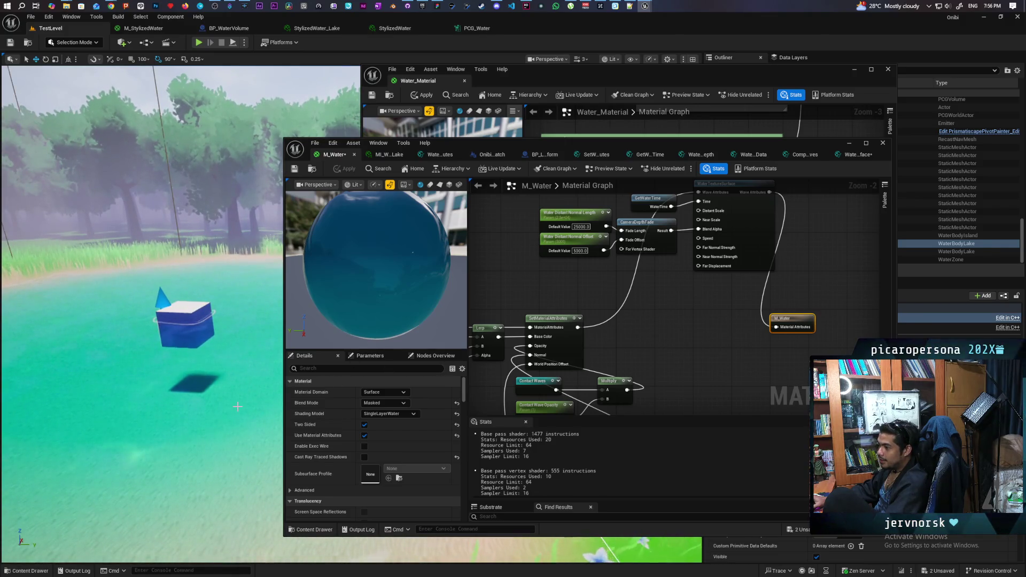
mouse_move(694, 406)
left_mouse_down()
mouse_move(770, 268)
mouse_move(715, 298)
mouse_move(745, 297)
left_mouse_up()
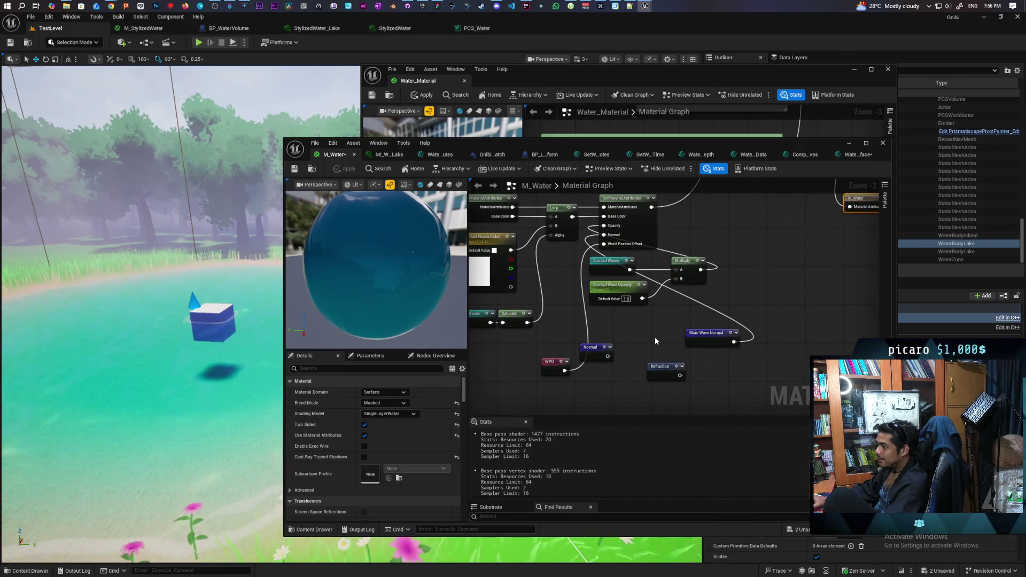
- Rearrange the Normal, Main Wave Normal and WPO nodes below WaterTextureSurface
left_click_drag(591, 348, 600, 386)
mouse_move(713, 334)
left_mouse_down()
mouse_move(558, 329)
mouse_move(581, 354)
left_mouse_up()
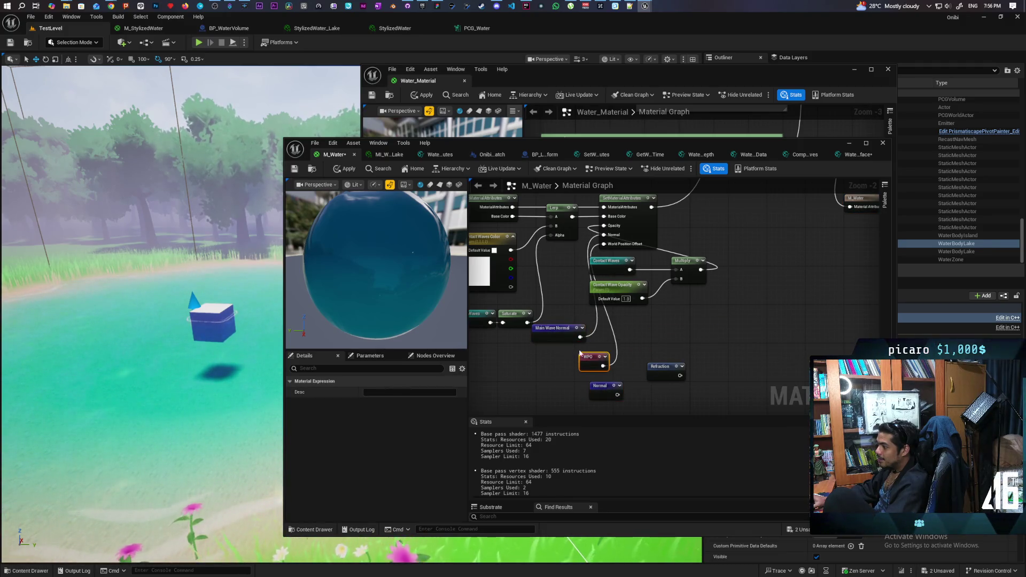
mouse_move(758, 212)
left_mouse_down()
mouse_move(684, 322)
mouse_move(682, 372)
left_mouse_up()
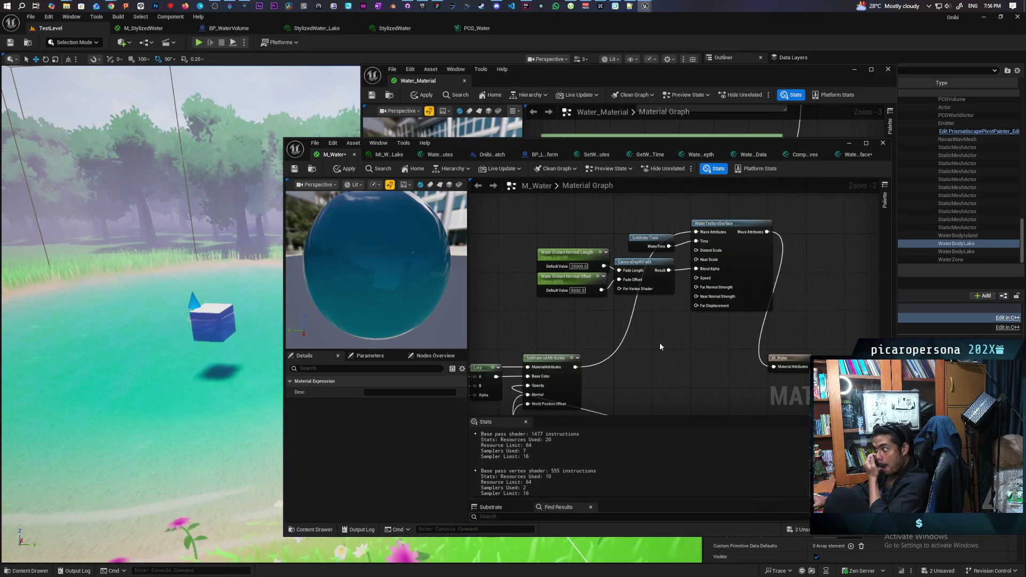
- Connect GetWaterTime to WaterTextureSurface's Time input and apply the changes to the lake
mouse_move(669, 246)
left_mouse_down()
mouse_move(685, 245)
mouse_move(623, 226)
left_mouse_up()
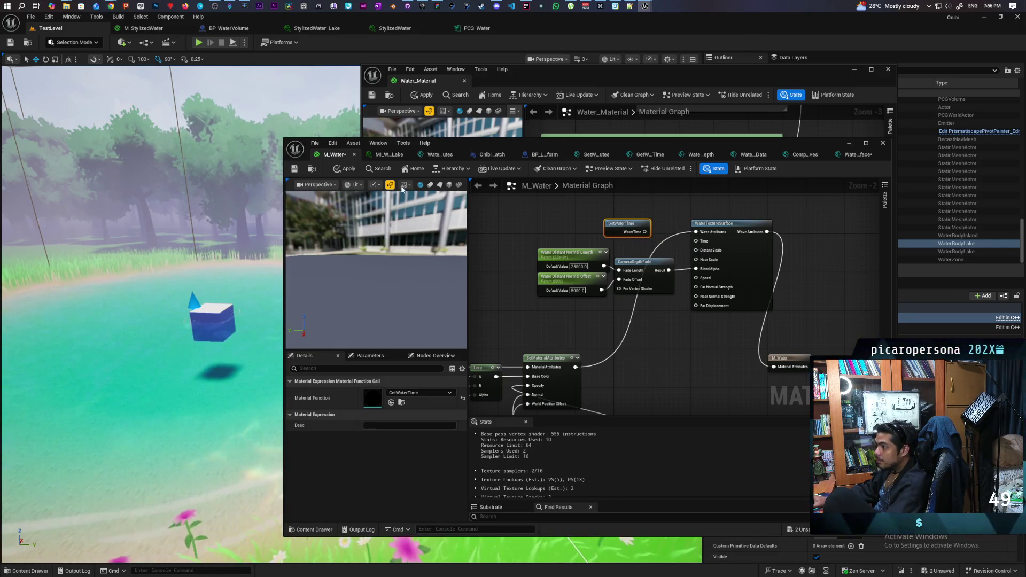
key("ctrl+s")
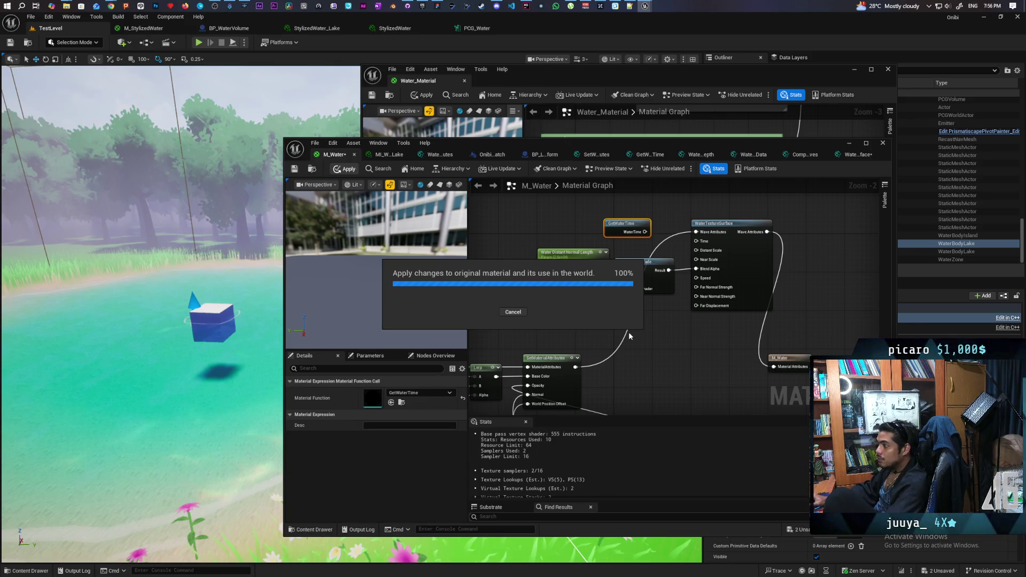
left_click_drag(160, 374, 166, 299)
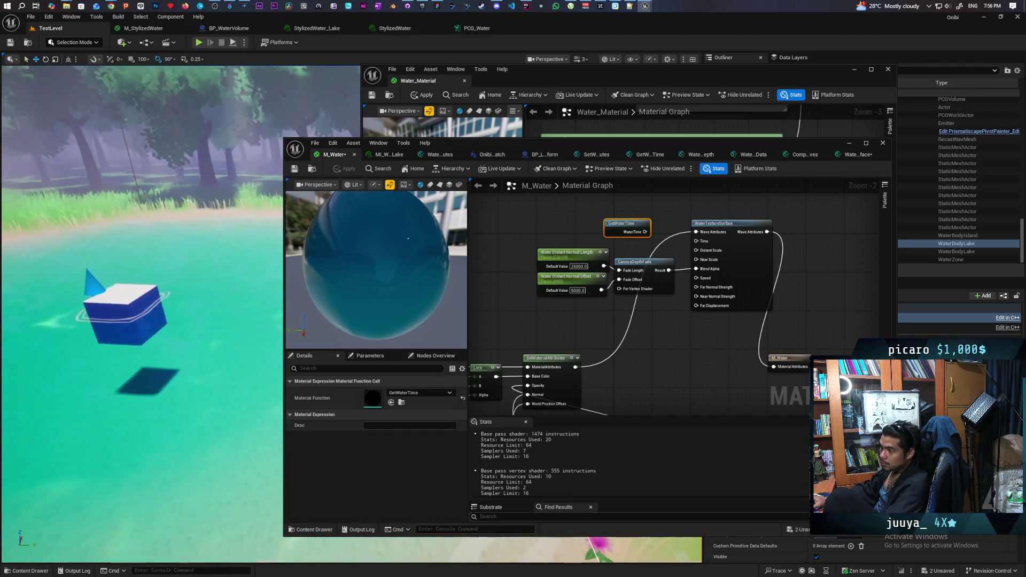
- Move GetWaterTime aside and add a Time node to the M_Water graph
left_click_drag(615, 233, 573, 213)
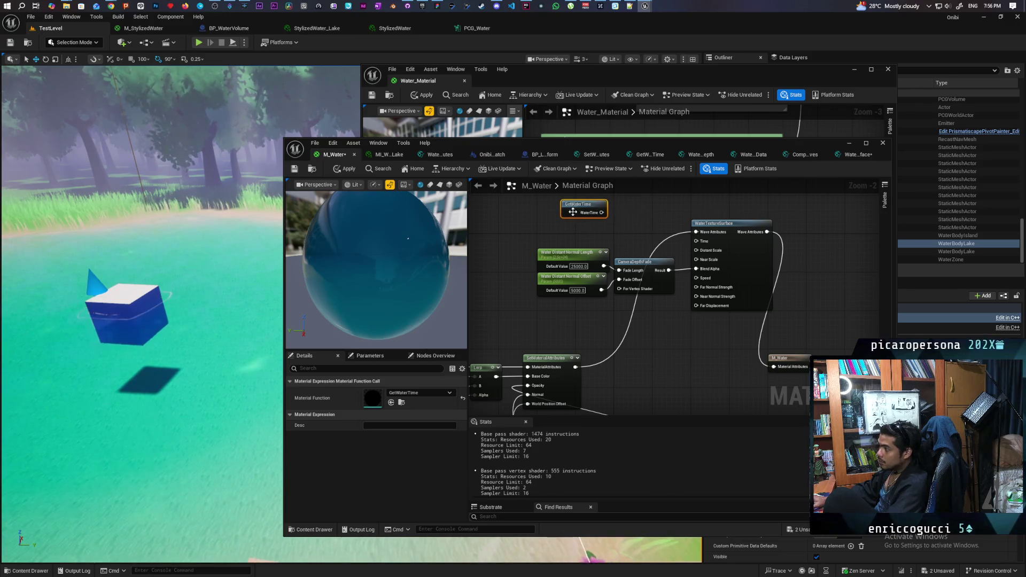
right_click(630, 216)
type("time")
key("Return")
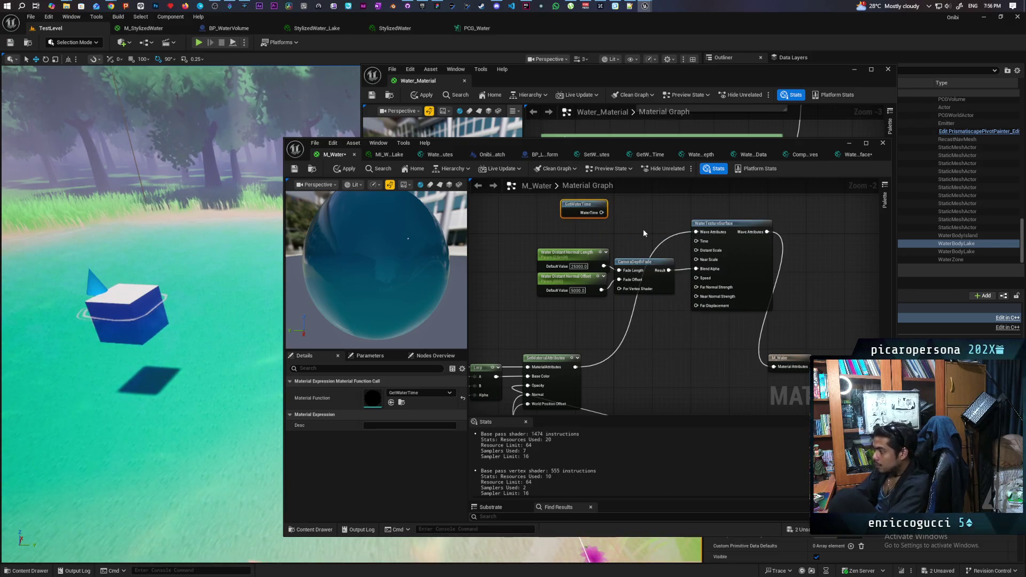
- Wire the Time node into WaterTextureSurface's Time input and check the cube's waterline foam rings
left_click_drag(654, 231, 696, 241)
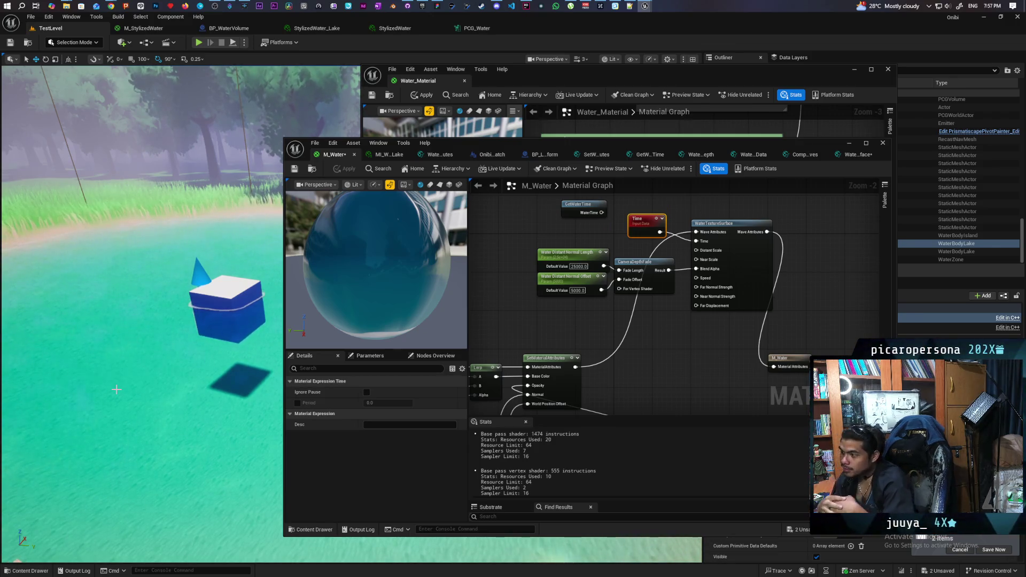
scroll(198, 324, "up", 6)
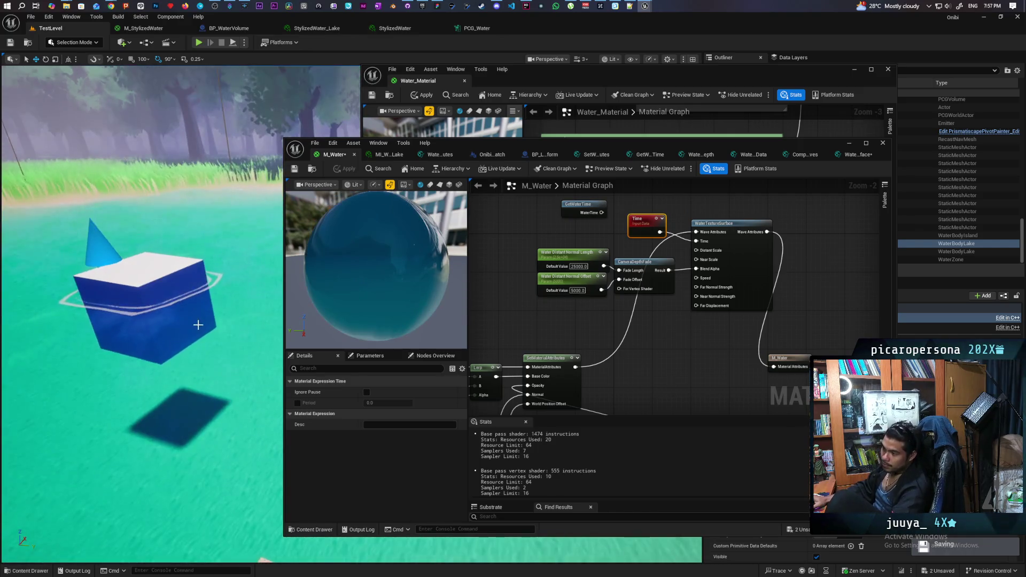
mouse_move(198, 324)
left_mouse_down()
mouse_move(198, 353)
mouse_move(171, 300)
mouse_move(198, 313)
mouse_move(192, 328)
left_mouse_up()
scroll(190, 332, "down", 3)
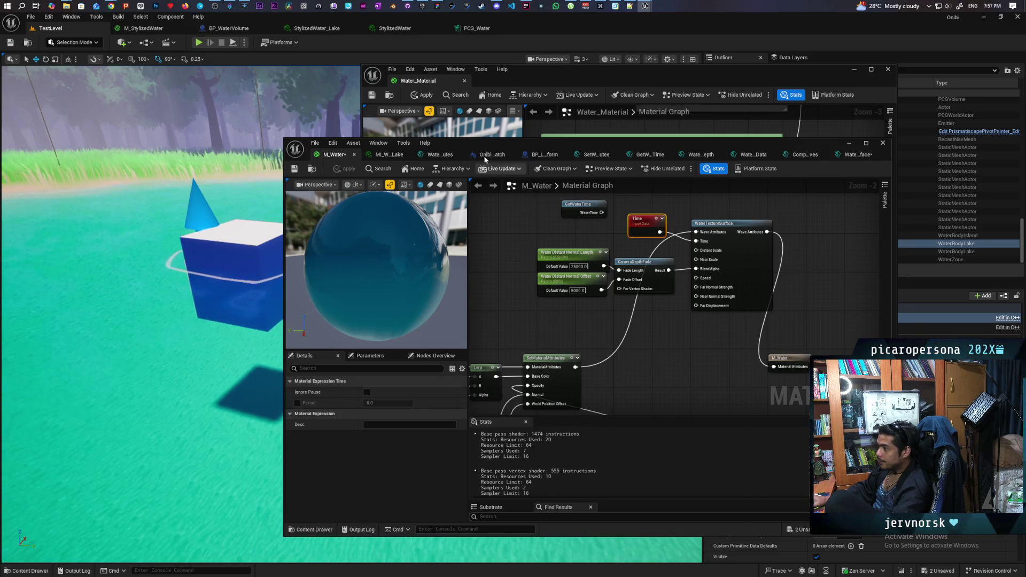
left_click_drag(481, 143, 547, 142)
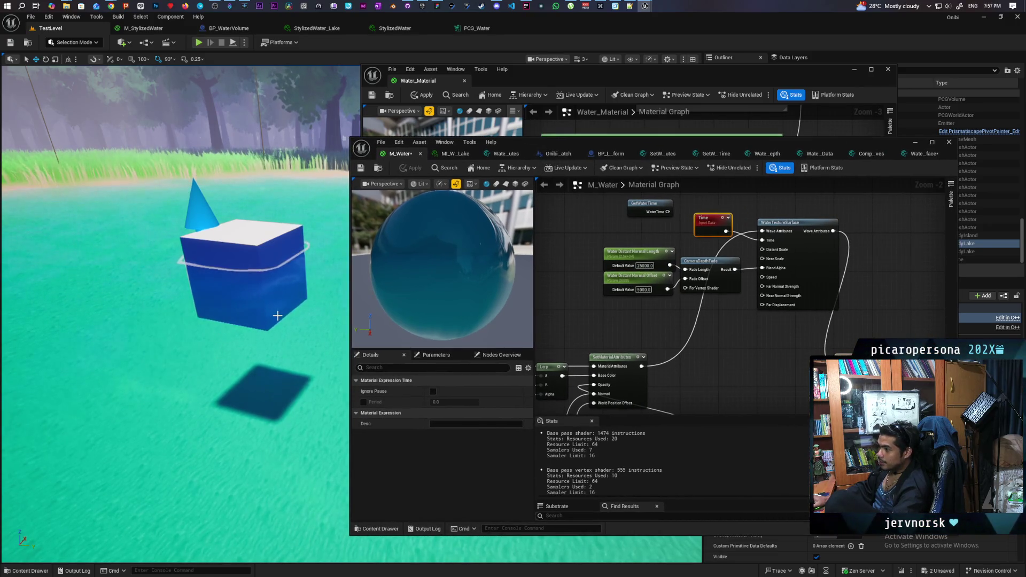
scroll(279, 315, "up", 5)
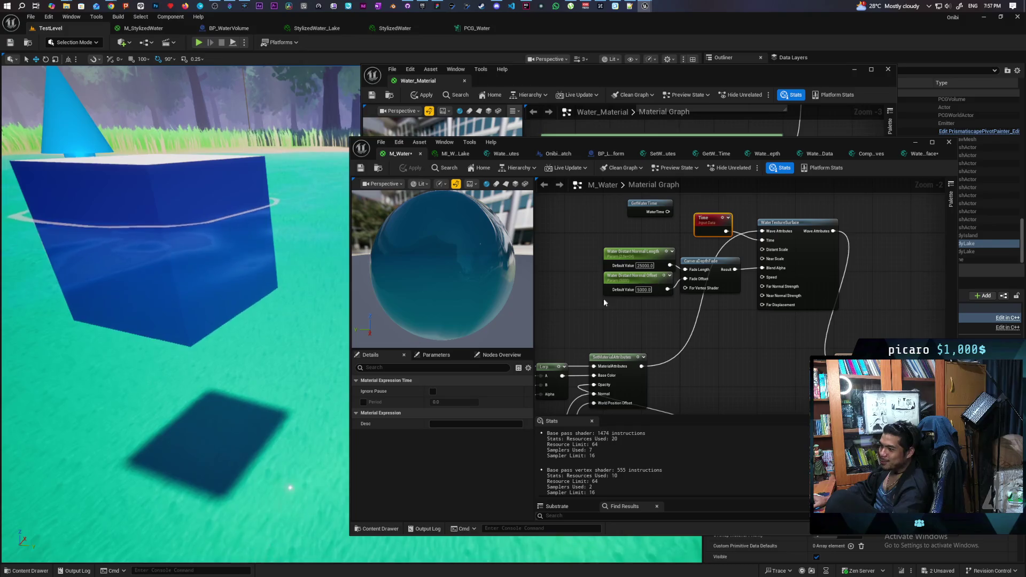
scroll(604, 298, "down", 4)
- Plug the Panner output into the Waves Normal Texture UVs and apply M_Water
scroll(736, 278, "down", 1)
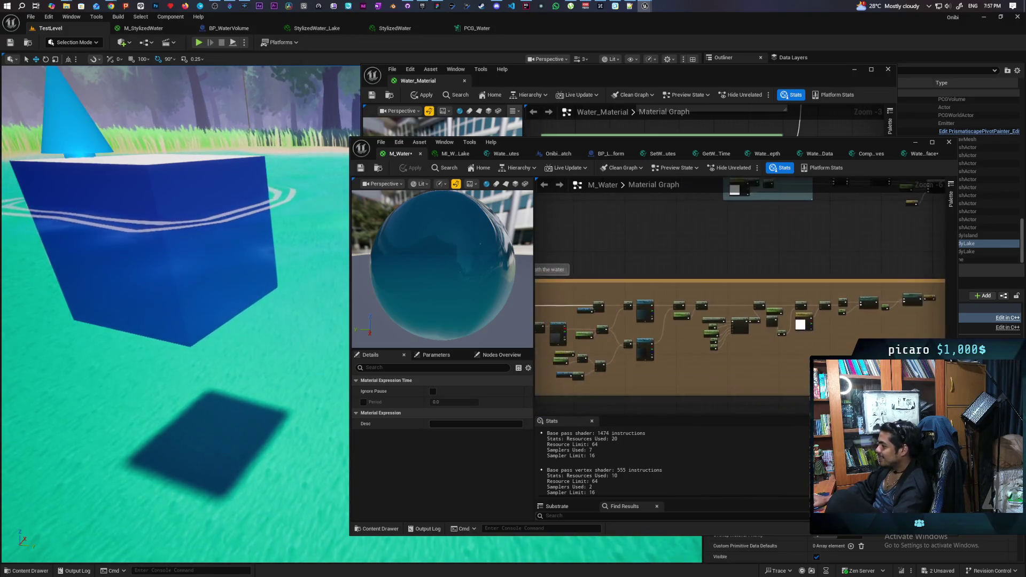
scroll(737, 282, "up", 5)
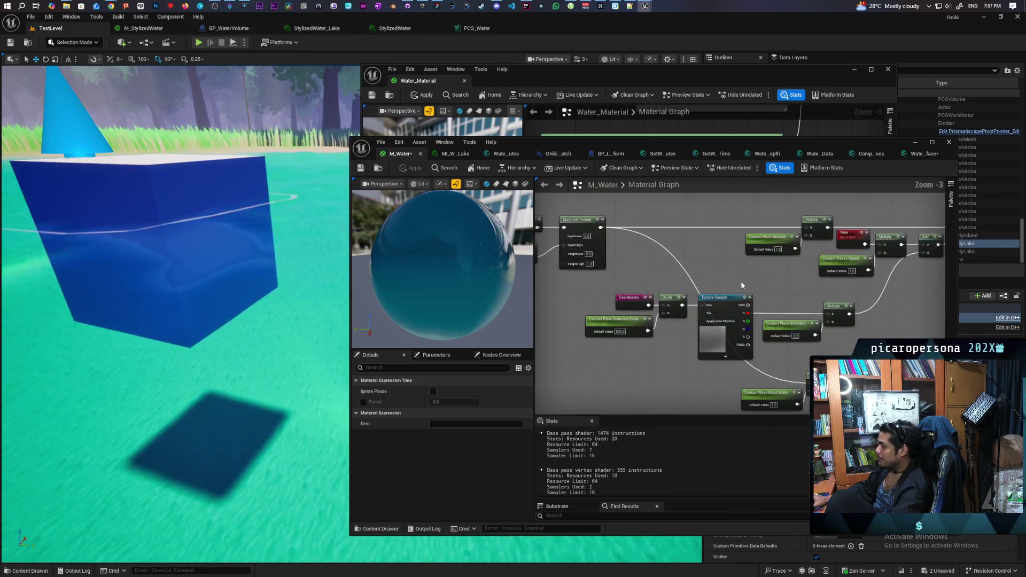
scroll(832, 317, "down", 6)
left_click_drag(832, 316, 655, 225)
scroll(655, 223, "up", 5)
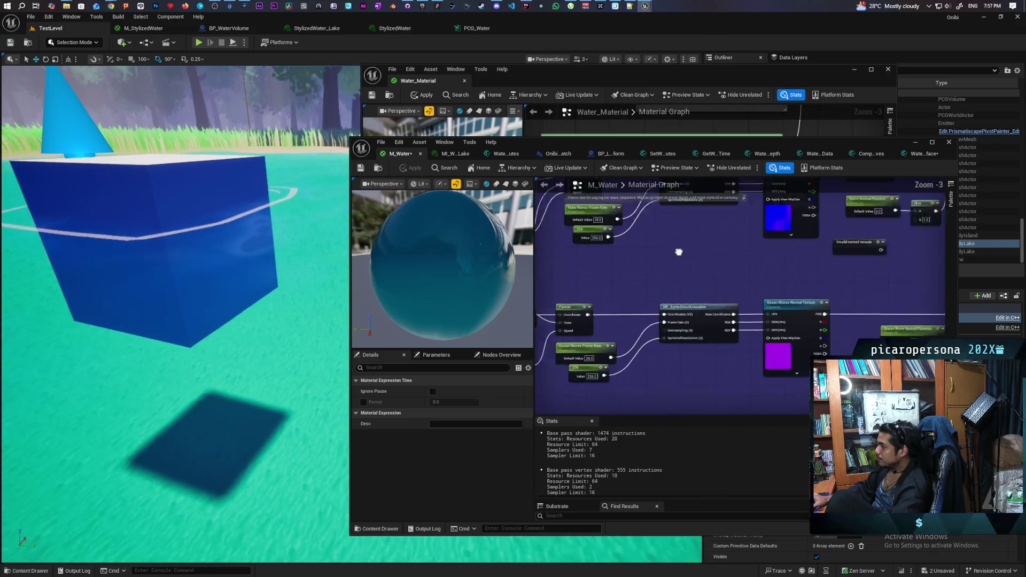
left_click_drag(684, 342, 735, 337)
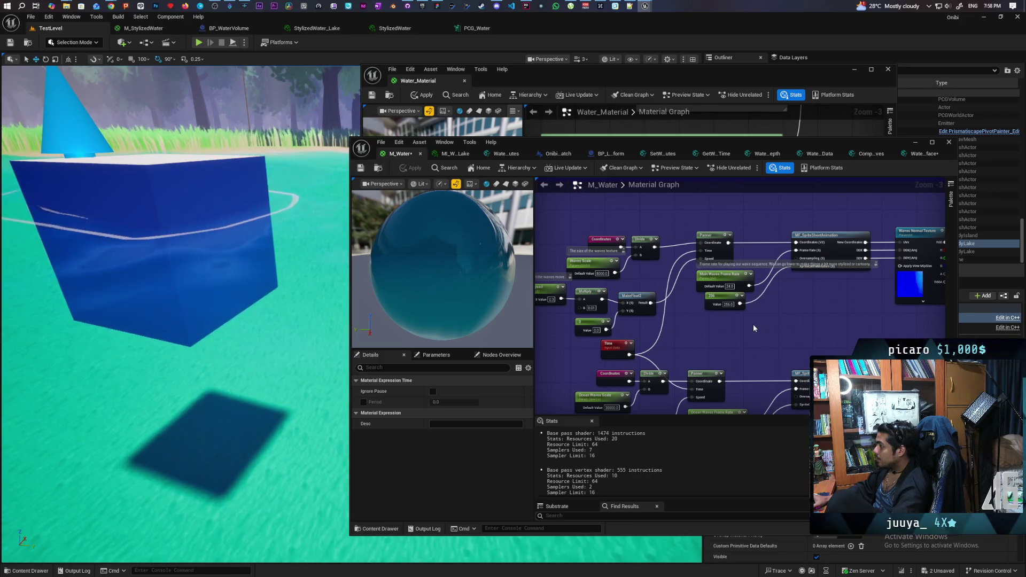
left_click_drag(791, 316, 746, 312)
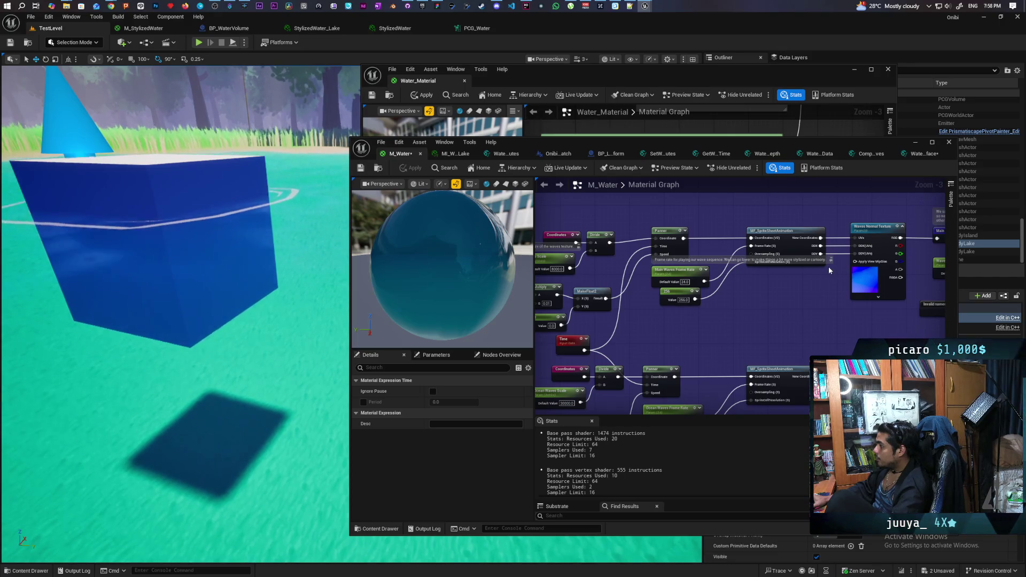
mouse_move(683, 237)
left_mouse_down()
mouse_move(882, 241)
mouse_move(859, 241)
left_mouse_up()
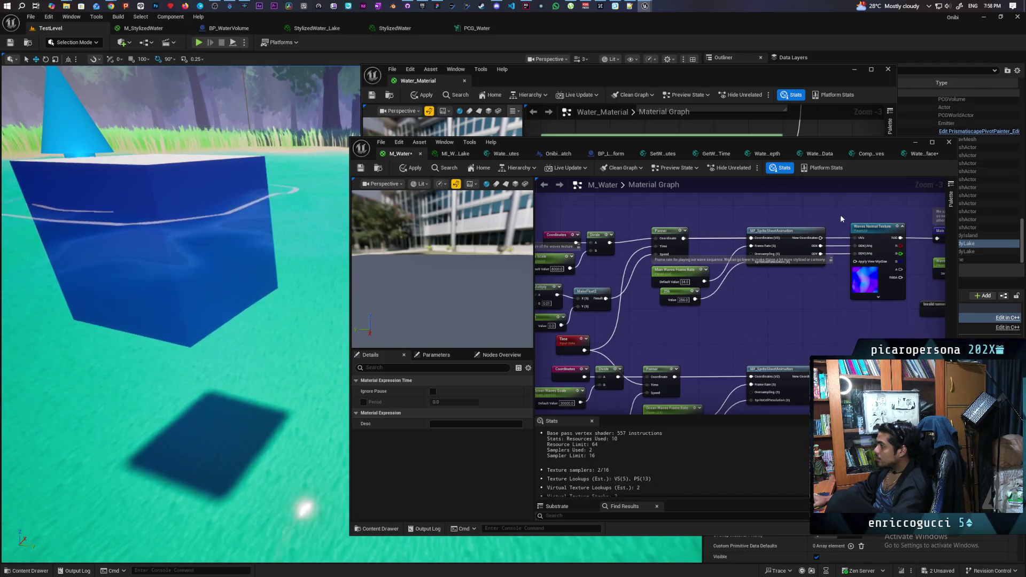
left_click(417, 169)
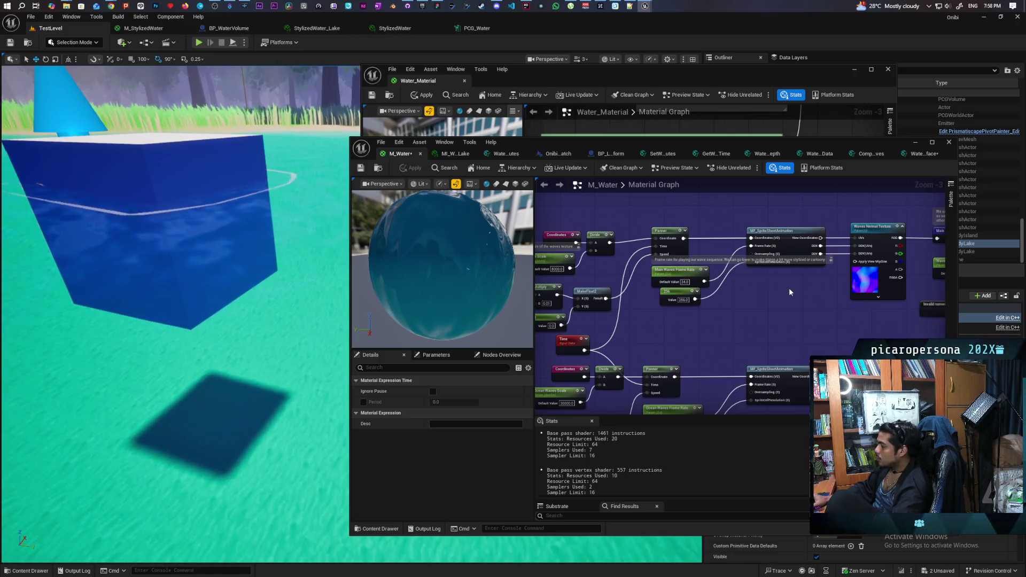
- Frame the Wave Speed, Waves Scale and Main Waves Frame Rate nodes in the graph
left_click_drag(821, 241, 855, 253)
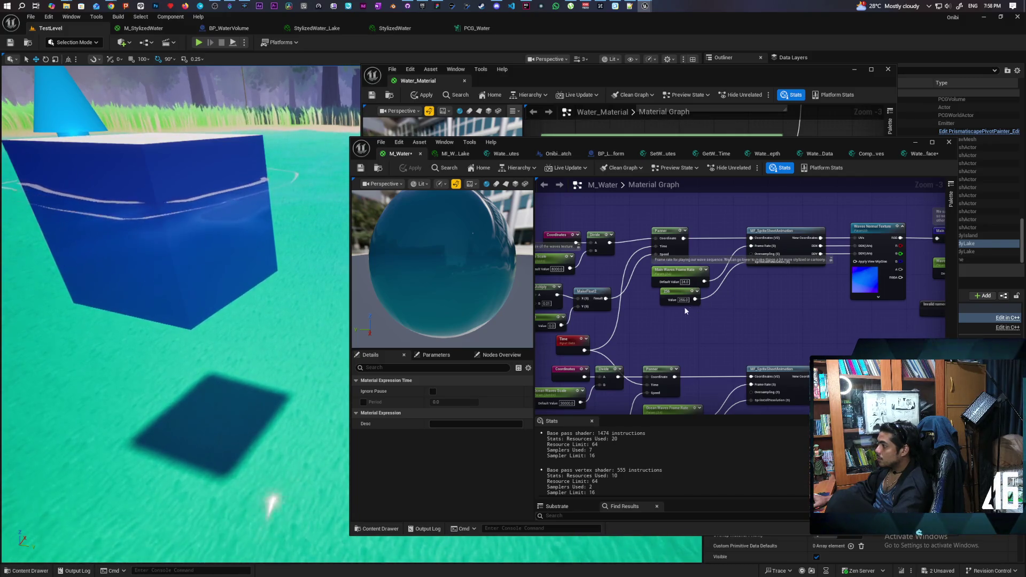
scroll(675, 310, "up", 3)
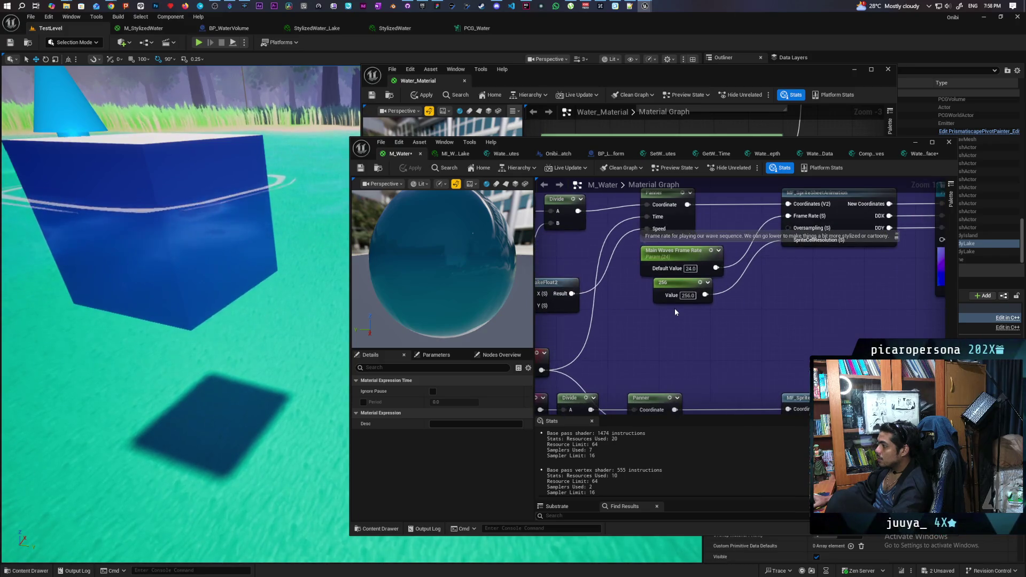
scroll(675, 312, "down", 2)
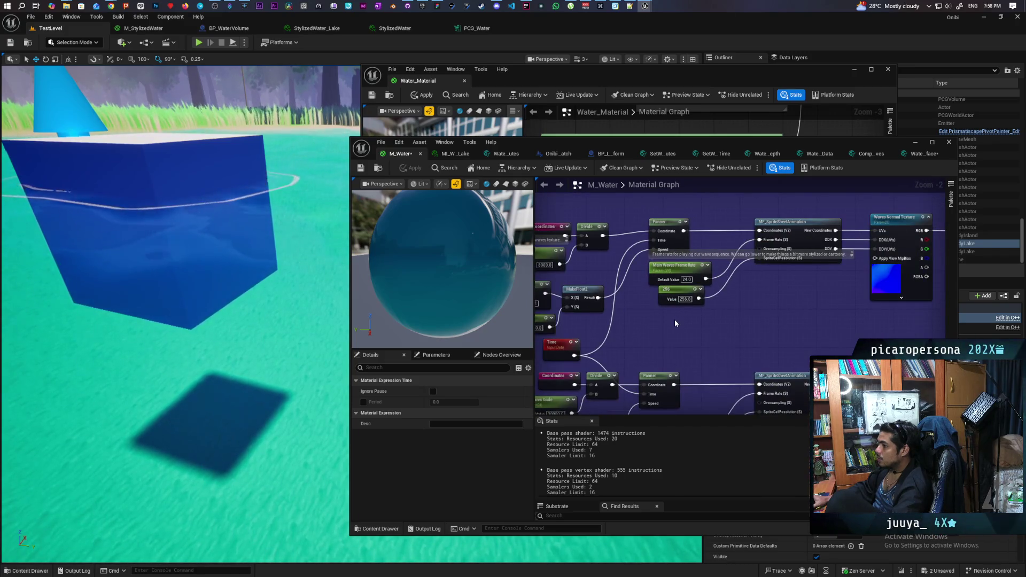
left_click_drag(675, 320, 766, 321)
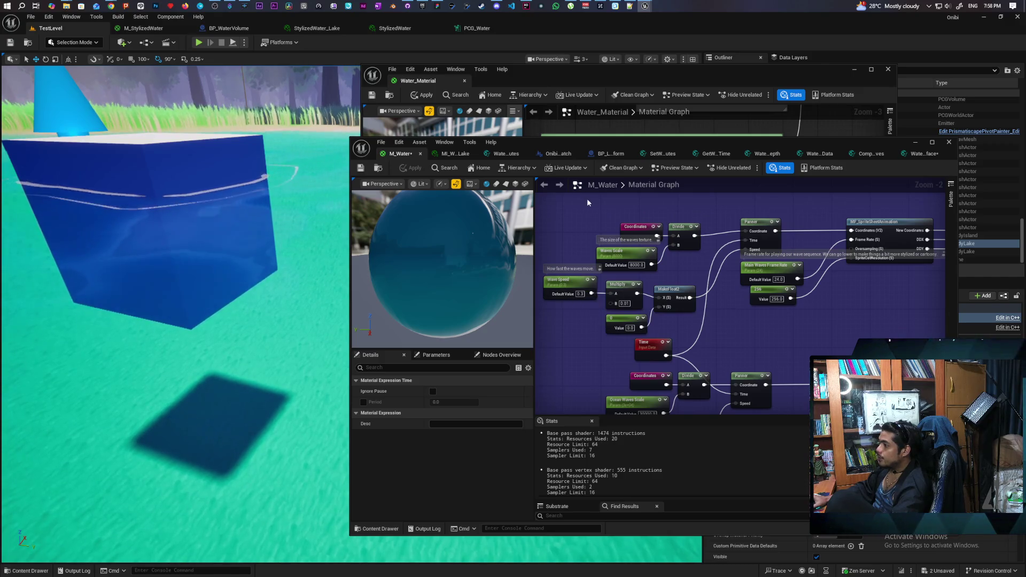
left_click(451, 155)
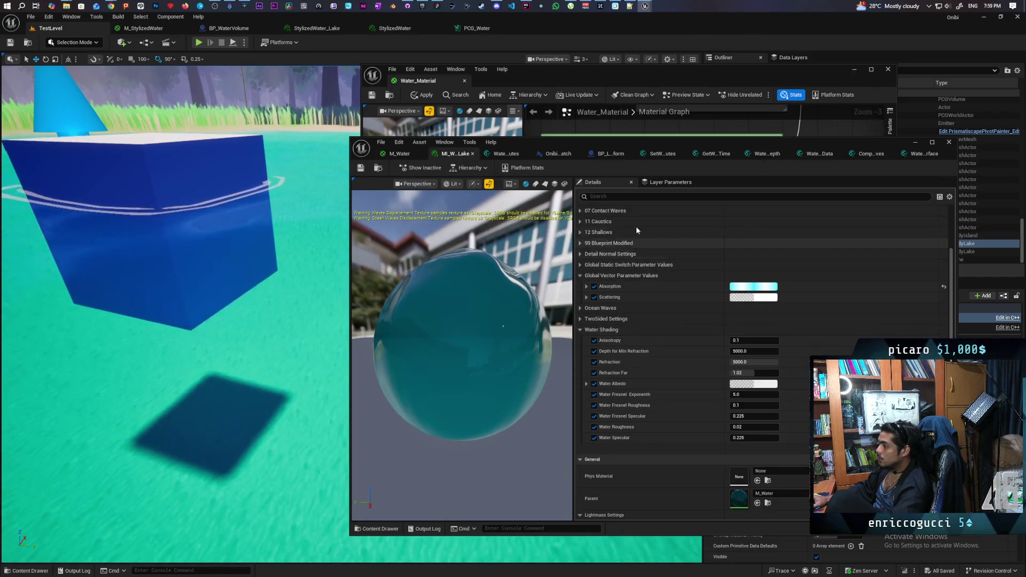
- Override the lake material instance's Wave Speed parameter to 1.0
left_click(668, 197)
type("wave speed")
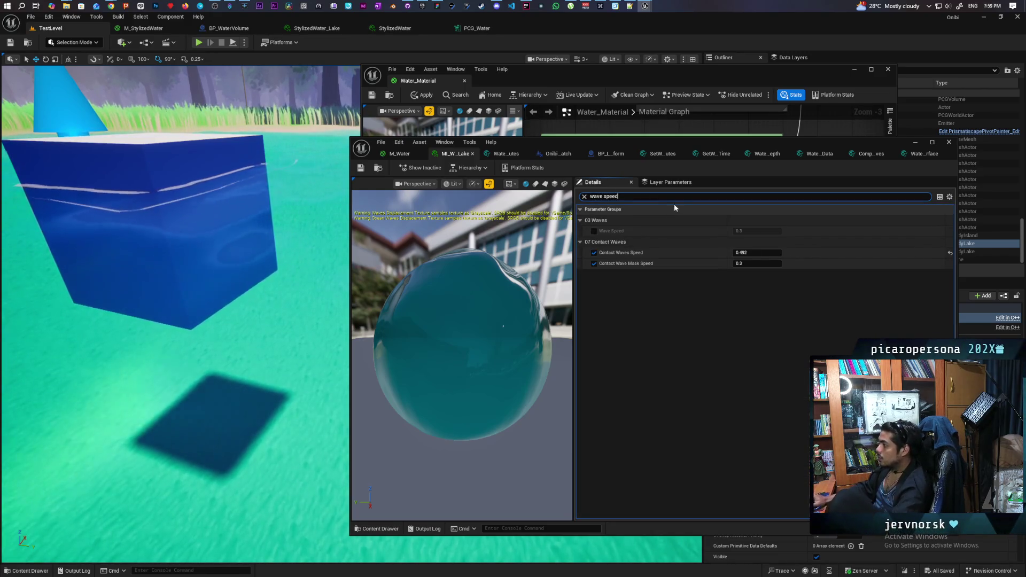
left_click(594, 232)
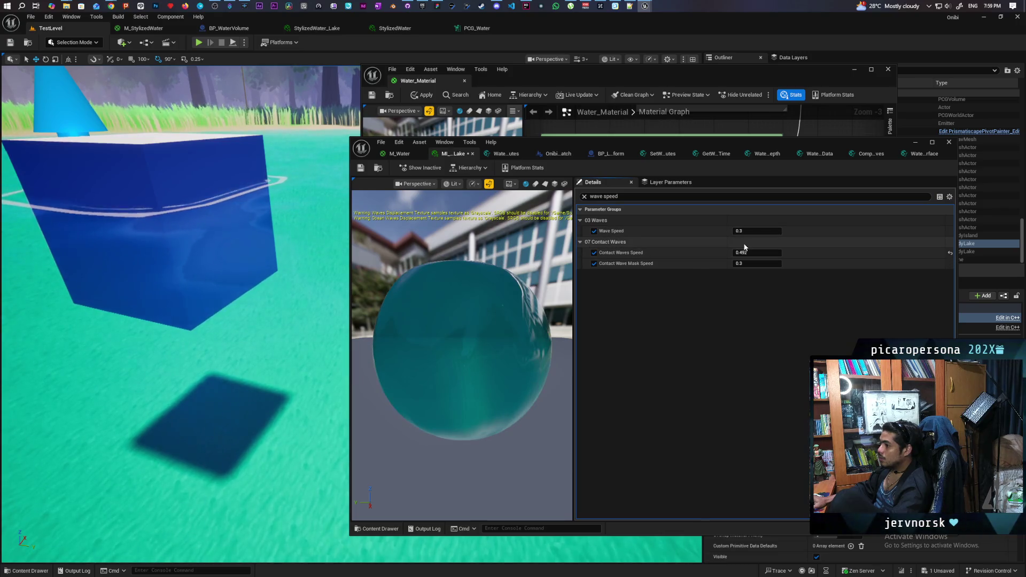
type("1")
key("Return")
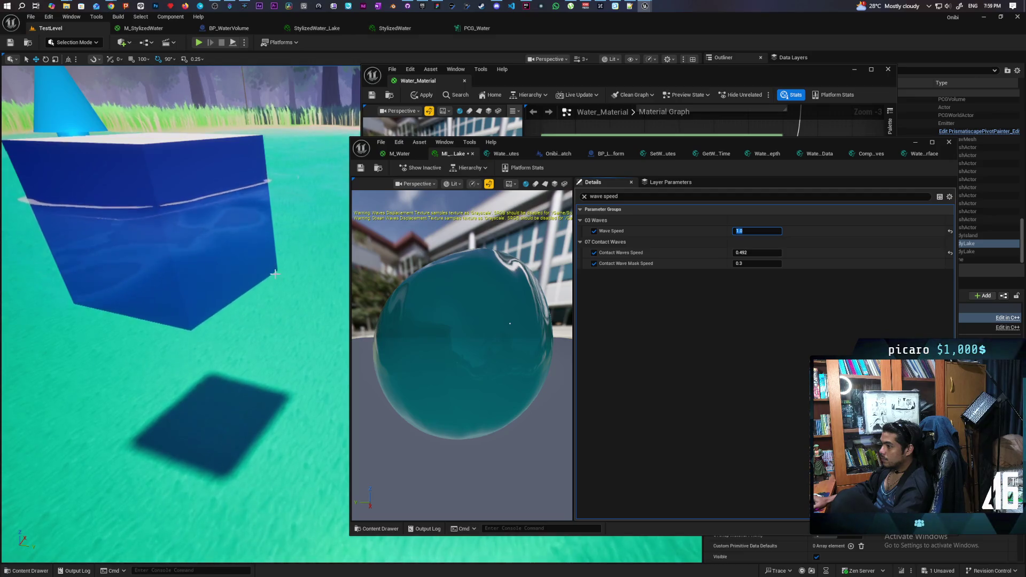
- Move the material instance and Water_Material editors down-right to uncover the level
scroll(274, 276, "down", 3)
scroll(274, 276, "up", 3)
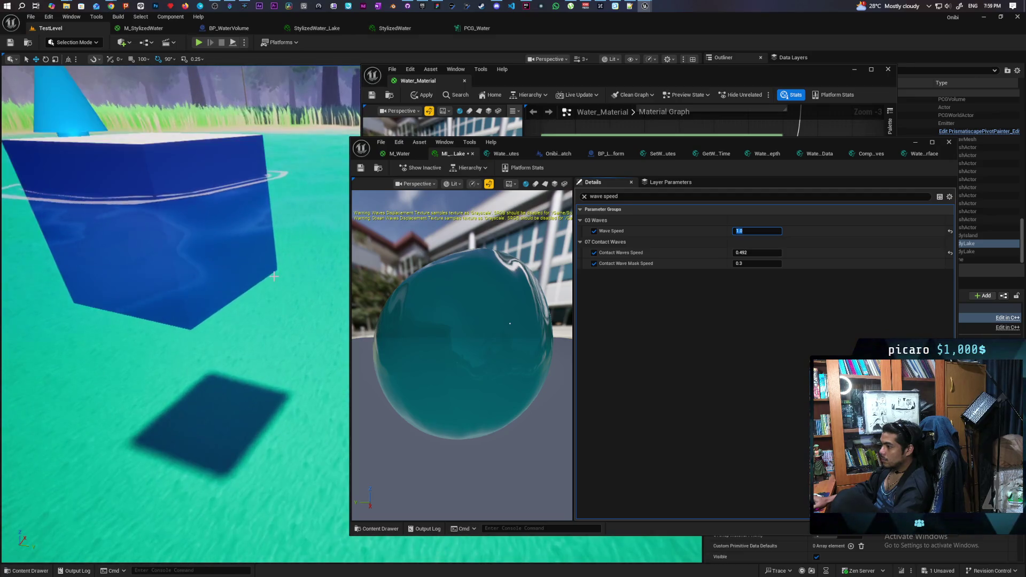
scroll(274, 277, "down", 3)
scroll(273, 277, "up", 3)
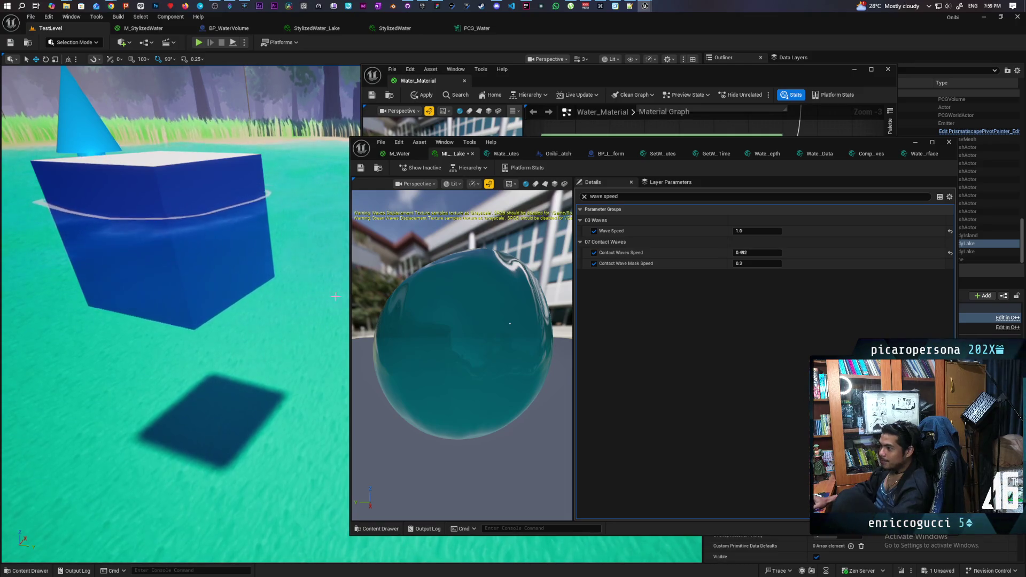
left_click_drag(558, 141, 716, 326)
mouse_move(732, 72)
left_mouse_down()
mouse_move(847, 305)
mouse_move(858, 269)
left_mouse_up()
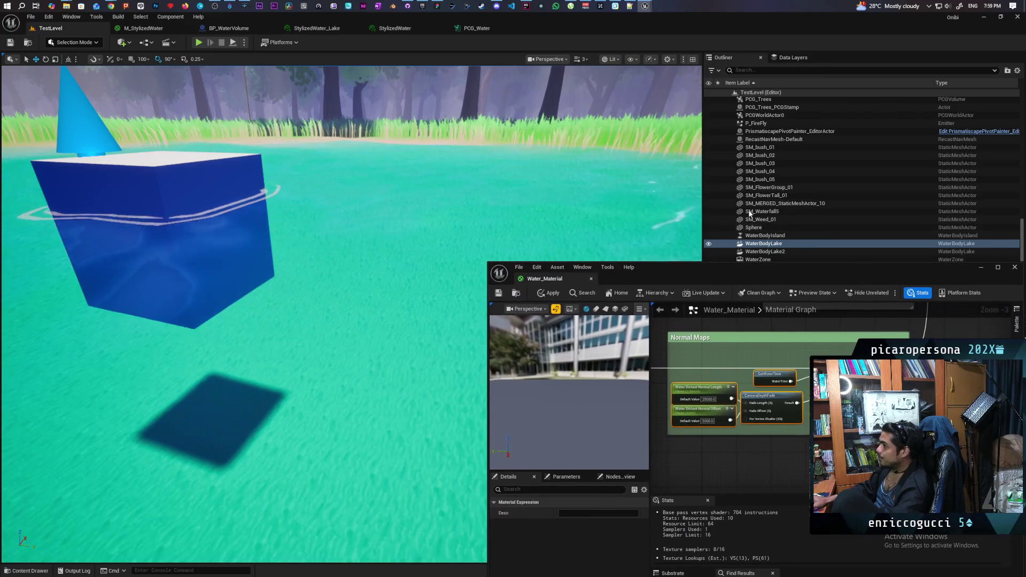
left_click(632, 59)
left_click(620, 57)
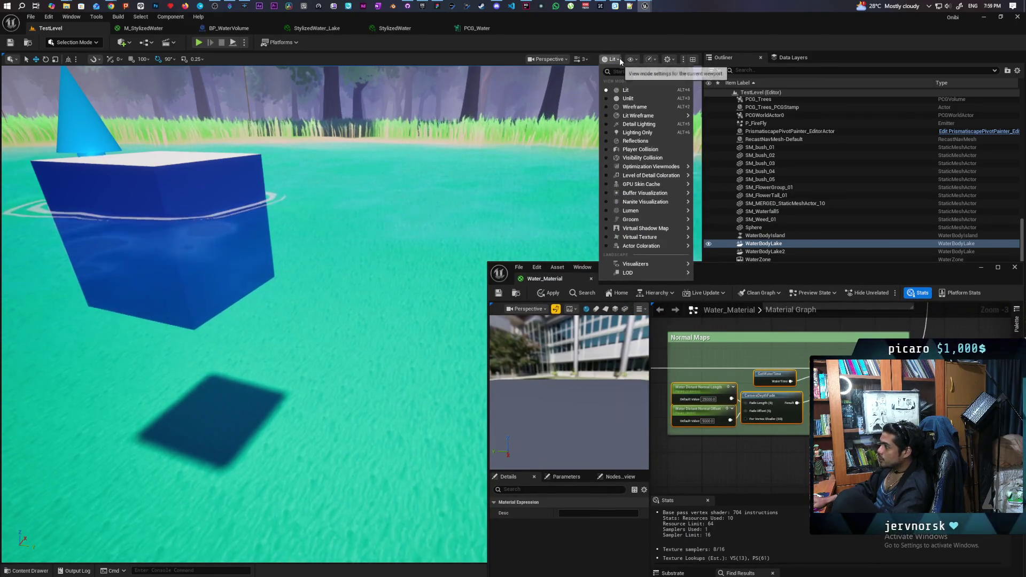
type("normal")
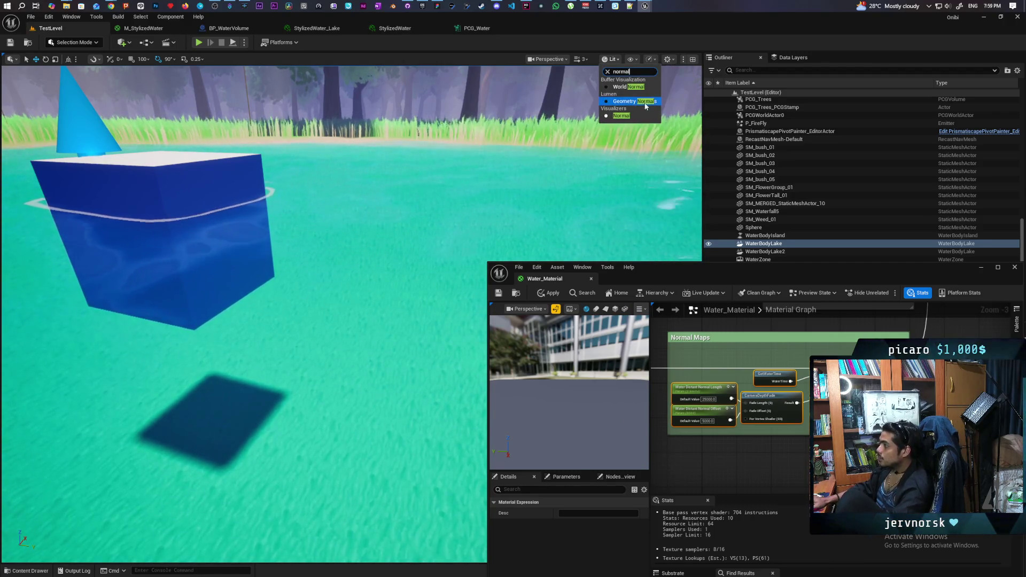
left_click(610, 86)
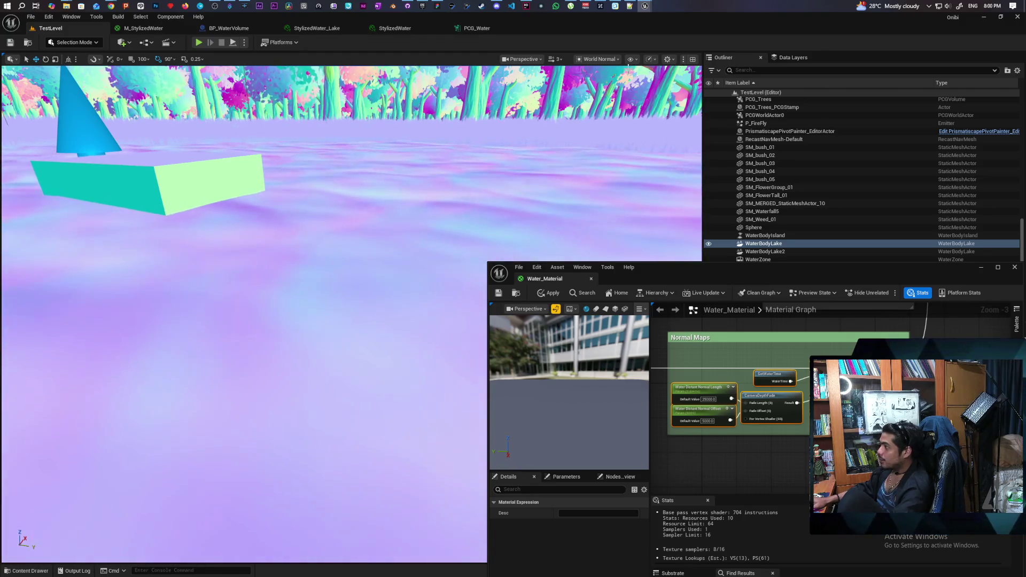
left_click(596, 59)
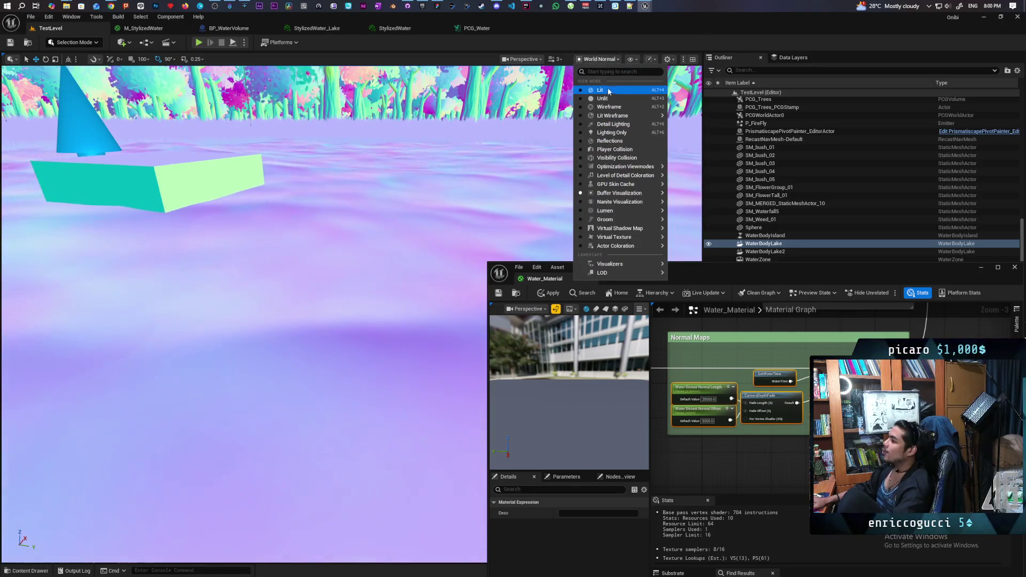
left_click(601, 115)
- Open the WaterTextureSurface graph and inspect the Default Distant Normal Strength parameters
left_click_drag(704, 277, 560, 100)
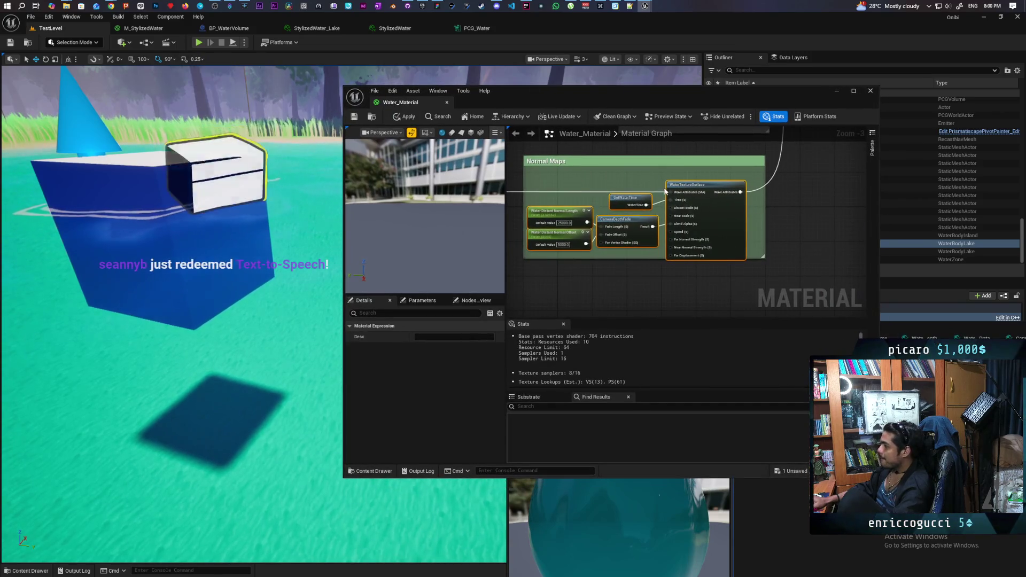
mouse_move(899, 325)
left_mouse_down()
mouse_move(734, 211)
mouse_move(746, 371)
left_mouse_up()
double_click(724, 221)
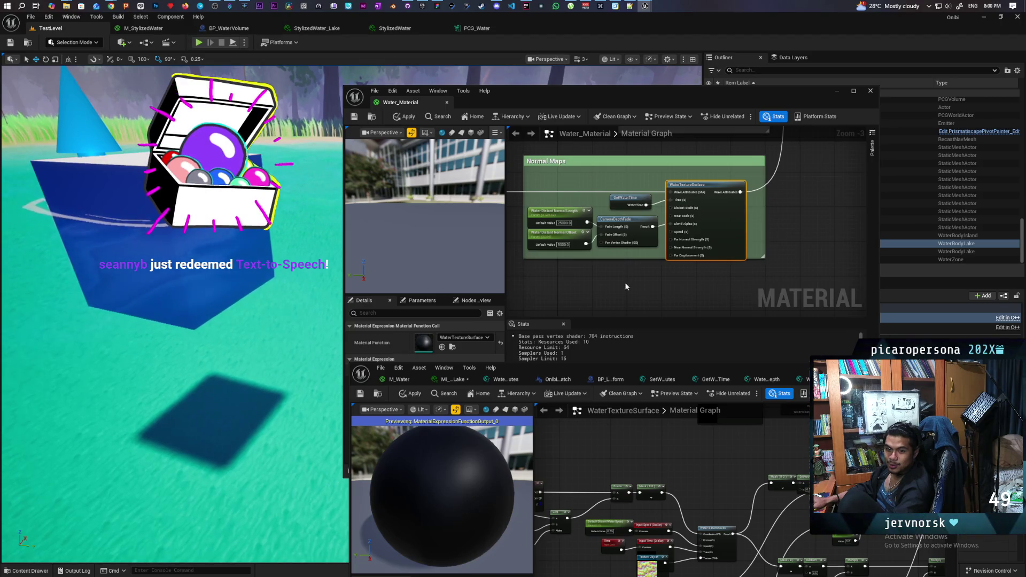
left_click_drag(682, 376, 698, 194)
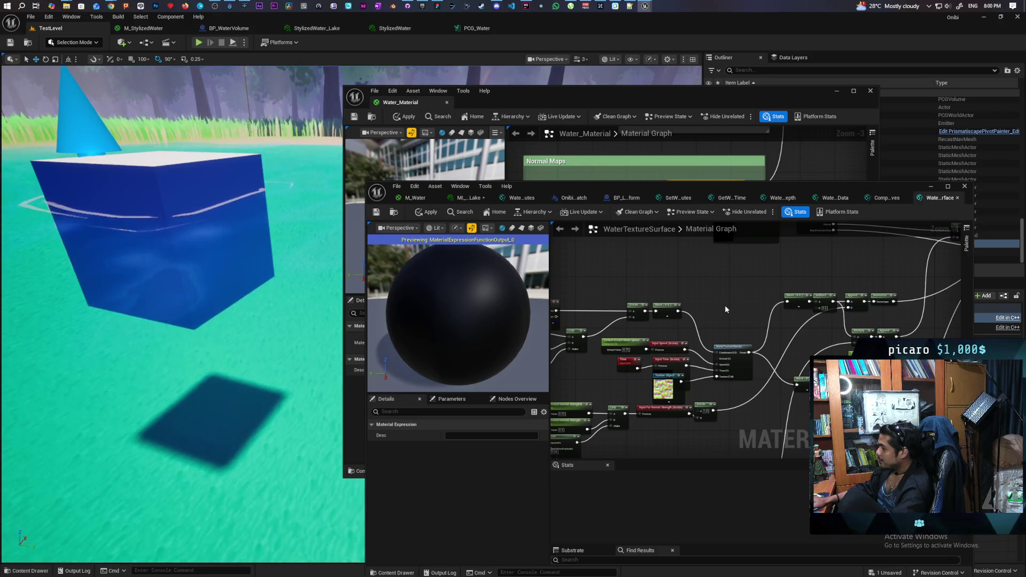
scroll(704, 359, "up", 3)
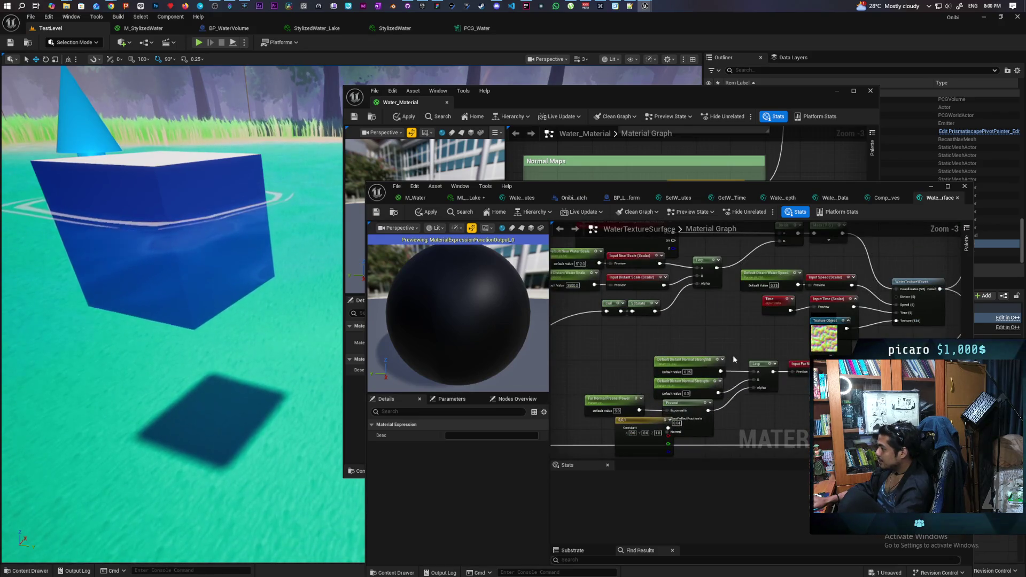
scroll(711, 385, "up", 2)
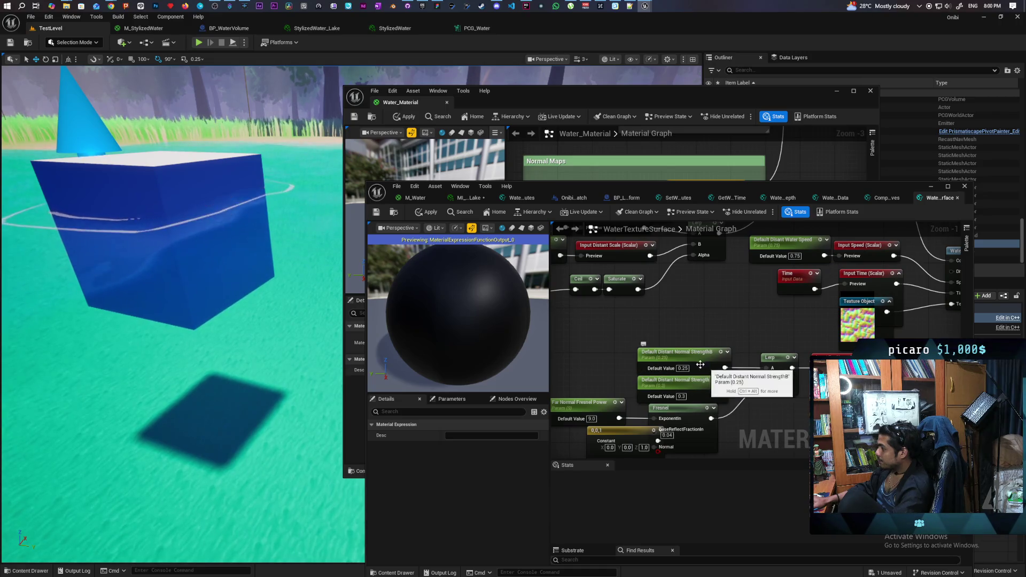
left_click(669, 359)
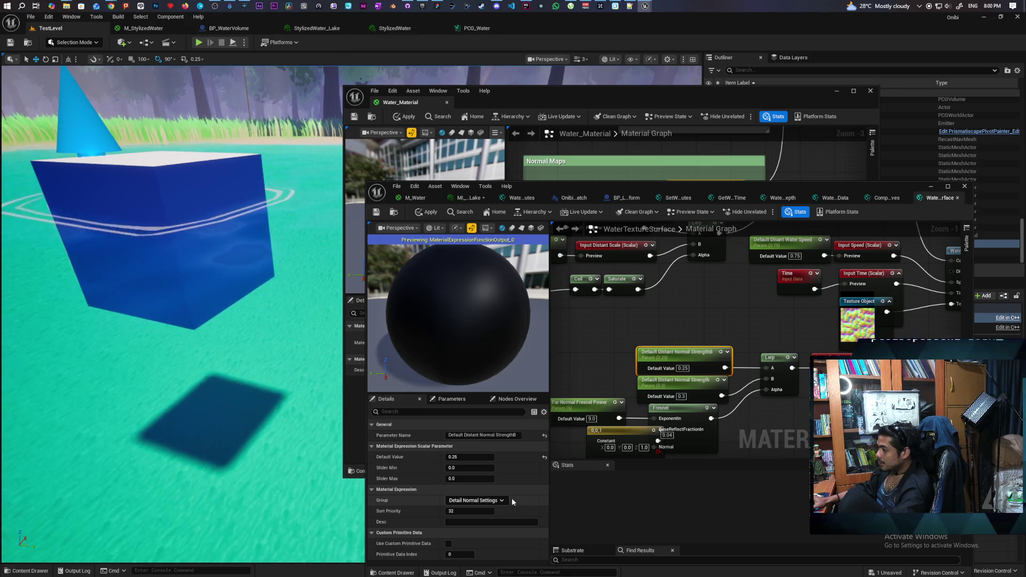
left_click(674, 380)
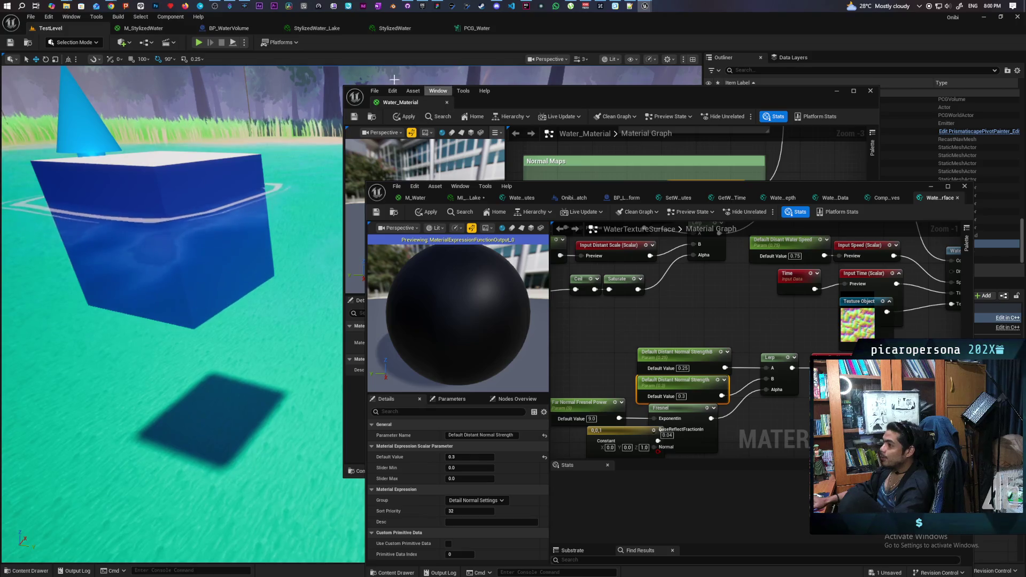
- In MI_Water_Lake, collapse the Appearance, Waves, Ocean Waves, Normals, Contact Waves, Caustics and Shallows groups
left_click(476, 199)
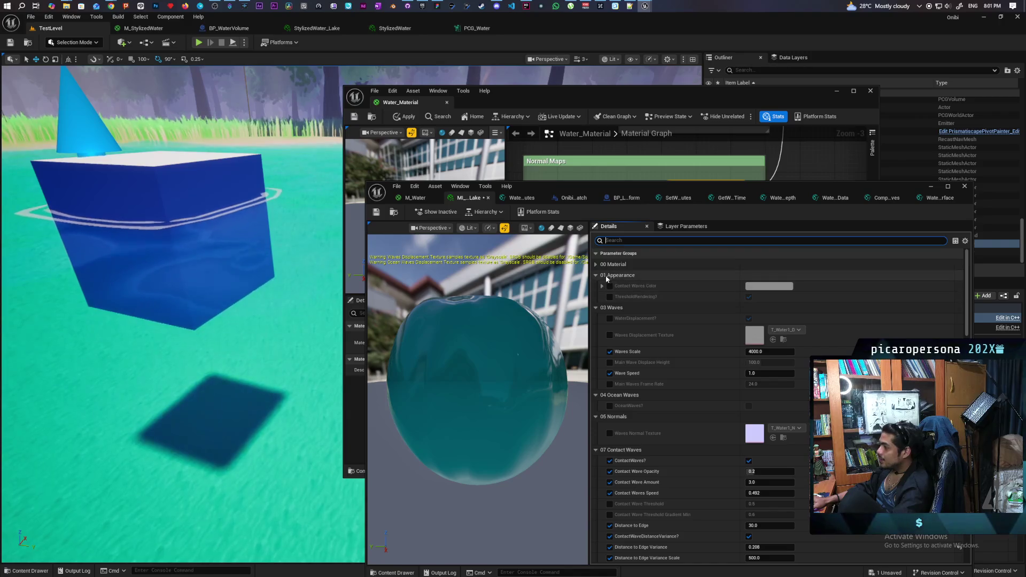
left_click(603, 275)
left_click(599, 286)
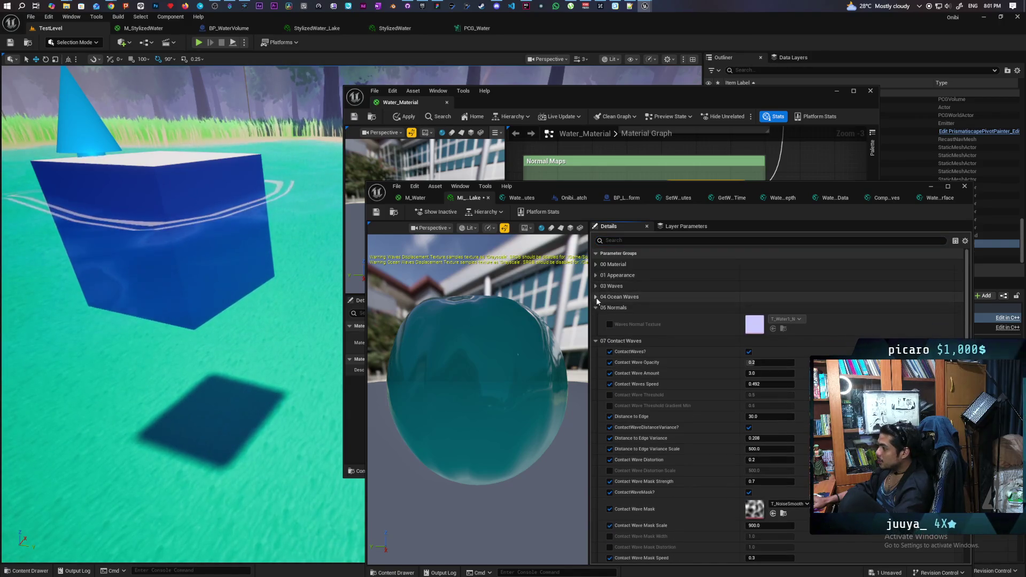
left_click(596, 297)
left_click(596, 308)
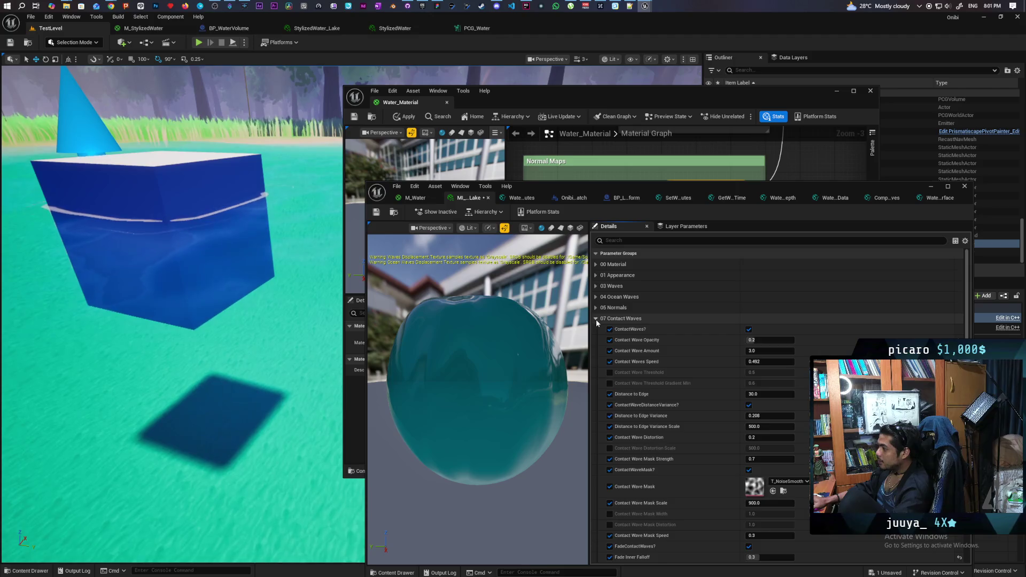
left_click(595, 319)
left_click(595, 330)
left_click(595, 340)
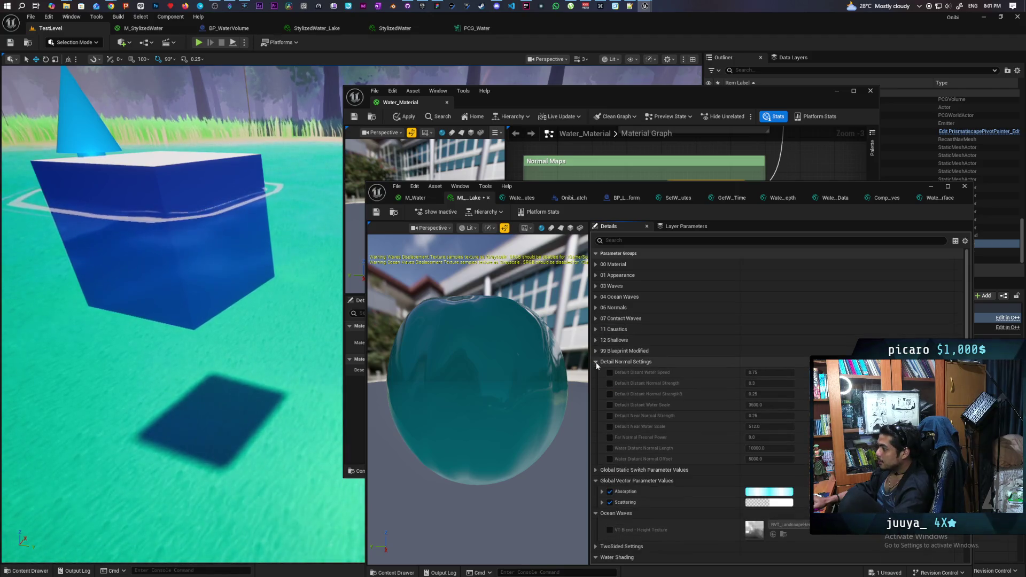